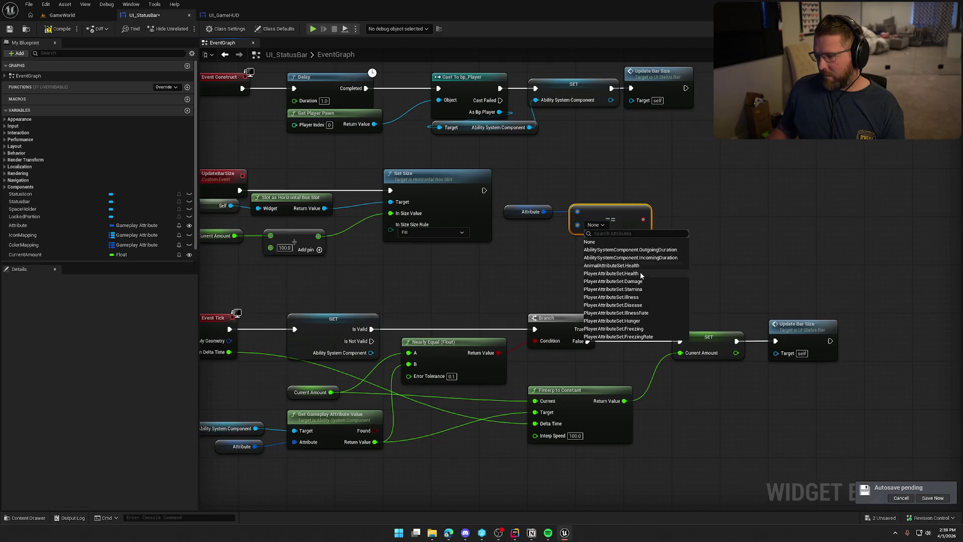
# Step: Set the == node's attribute to PlayerAttributeSet.Illness and add a Branch fed by Set Size's exec
pyautogui.click(641, 297)
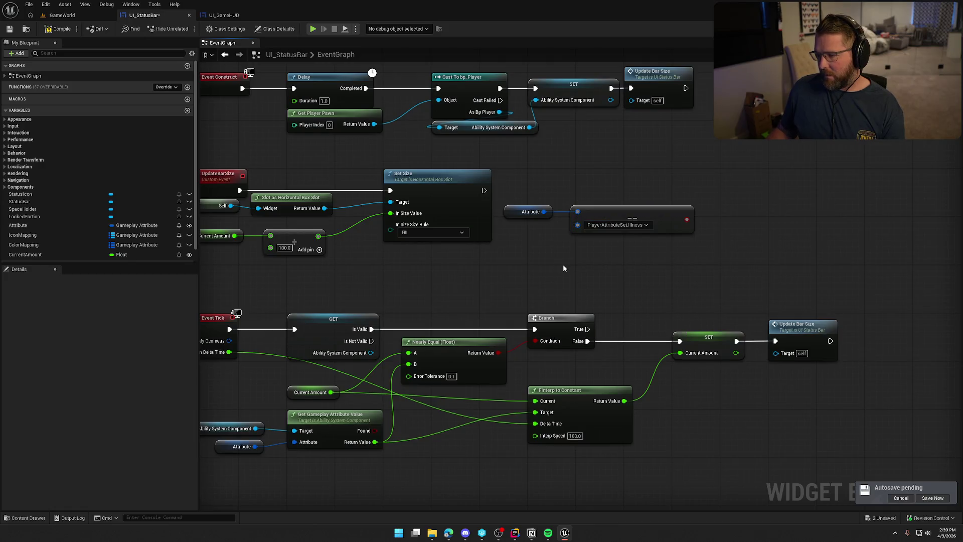
pyautogui.press('b')
pyautogui.click(597, 179)
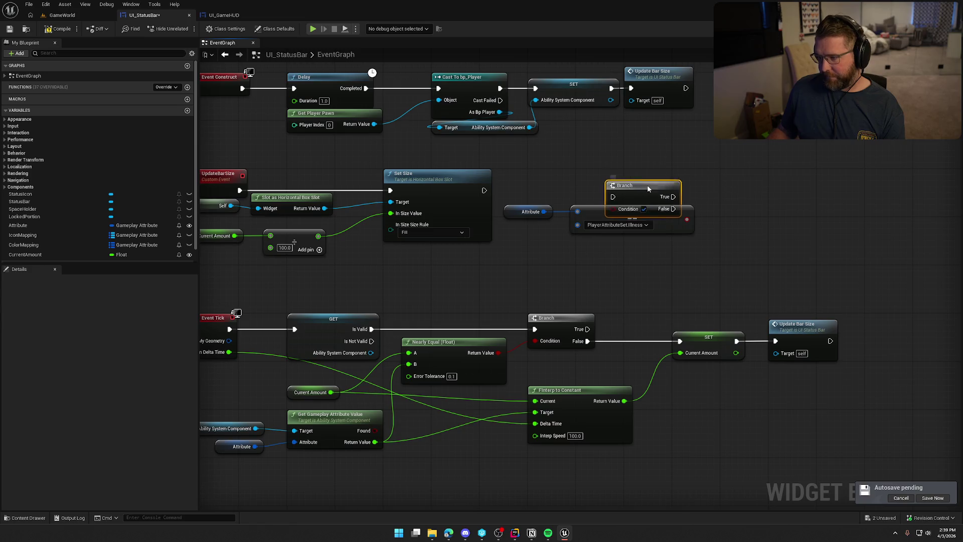
pyautogui.moveTo(610, 207); pyautogui.dragTo(696, 202)
pyautogui.moveTo(483, 190); pyautogui.dragTo(751, 181)
pyautogui.click(723, 266)
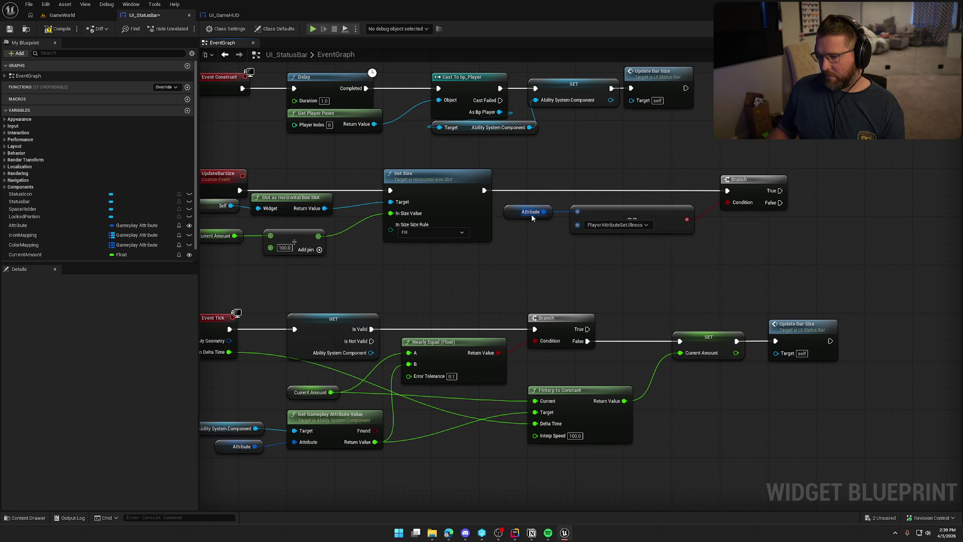
# Step: Rearrange the Attribute, comparison and Branch nodes so they sit neatly together
pyautogui.moveTo(516, 214); pyautogui.dragTo(540, 202)
pyautogui.moveTo(608, 210); pyautogui.dragTo(565, 217)
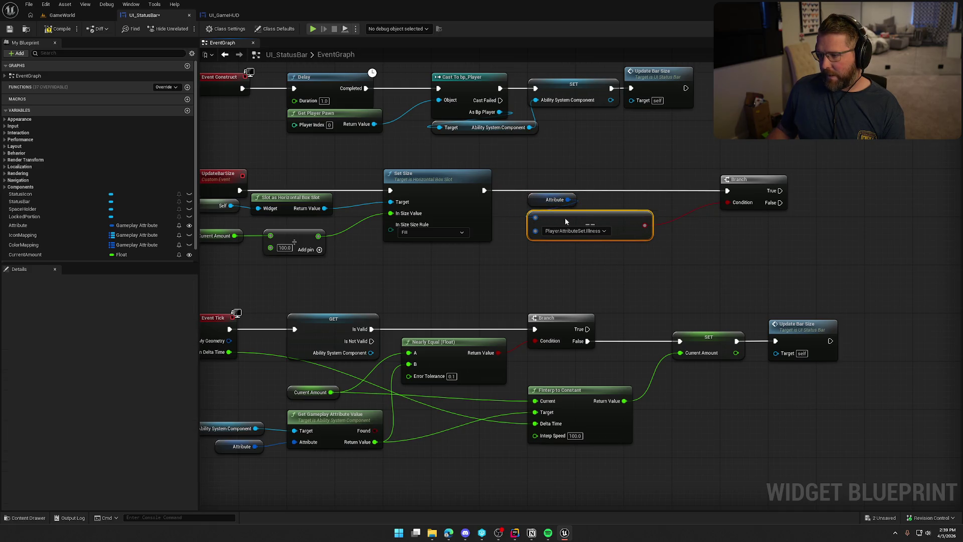
pyautogui.click(664, 268)
pyautogui.moveTo(765, 181); pyautogui.dragTo(704, 180)
pyautogui.click(721, 252)
# Step: Copy the Ability System Component and Get Gameplay Attribute Value nodes and paste them beside the Branch
pyautogui.moveTo(721, 252)
pyautogui.mouseDown()
pyautogui.moveTo(474, 255)
pyautogui.moveTo(514, 270)
pyautogui.mouseUp()
pyautogui.moveTo(387, 271); pyautogui.dragTo(600, 297)
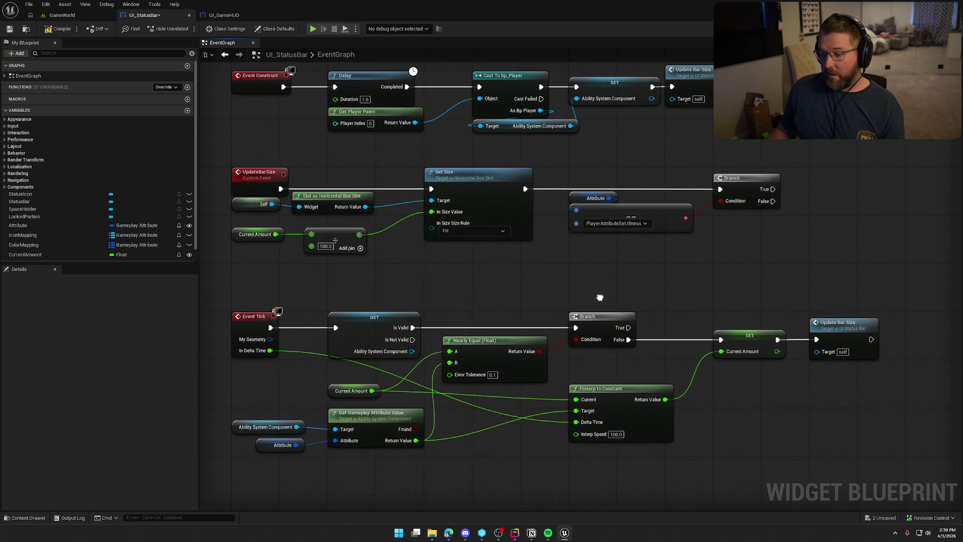
pyautogui.moveTo(276, 411); pyautogui.dragTo(351, 433)
pyautogui.hotkey('ctrl', 'c')
pyautogui.moveTo(730, 251)
pyautogui.mouseDown()
pyautogui.moveTo(549, 262)
pyautogui.moveTo(528, 253)
pyautogui.moveTo(542, 230)
pyautogui.mouseUp()
pyautogui.hotkey('ctrl', 'v')
pyautogui.click(453, 265)
pyautogui.moveTo(453, 266); pyautogui.dragTo(400, 258)
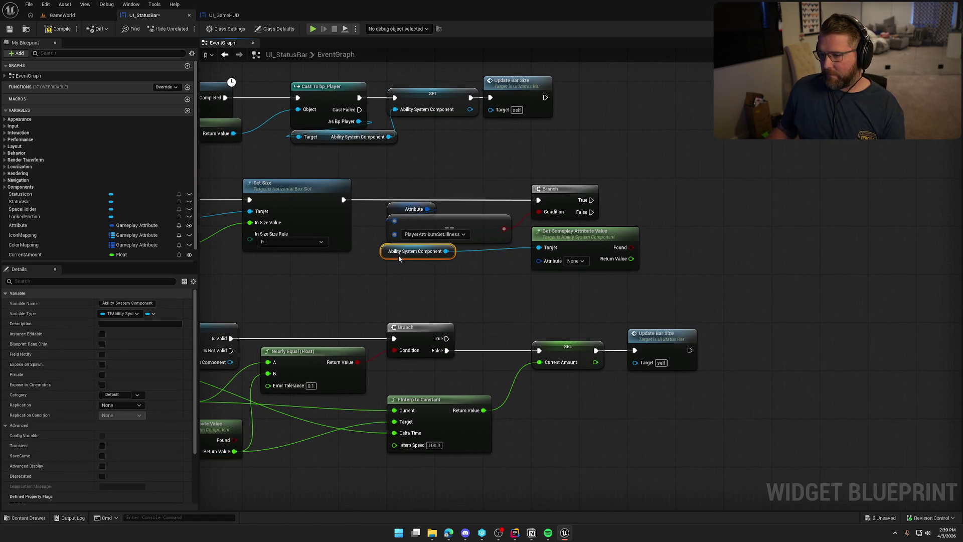
# Step: Set the pasted getter's attribute to PlayerAttributeSet.Disease
pyautogui.moveTo(555, 237)
pyautogui.mouseDown()
pyautogui.moveTo(526, 292)
pyautogui.moveTo(446, 274)
pyautogui.mouseUp()
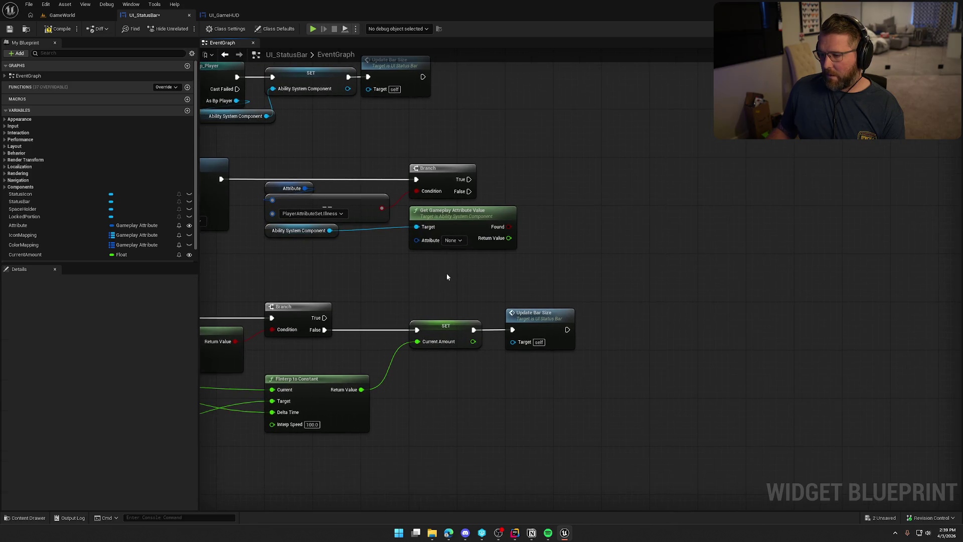
pyautogui.click(452, 240)
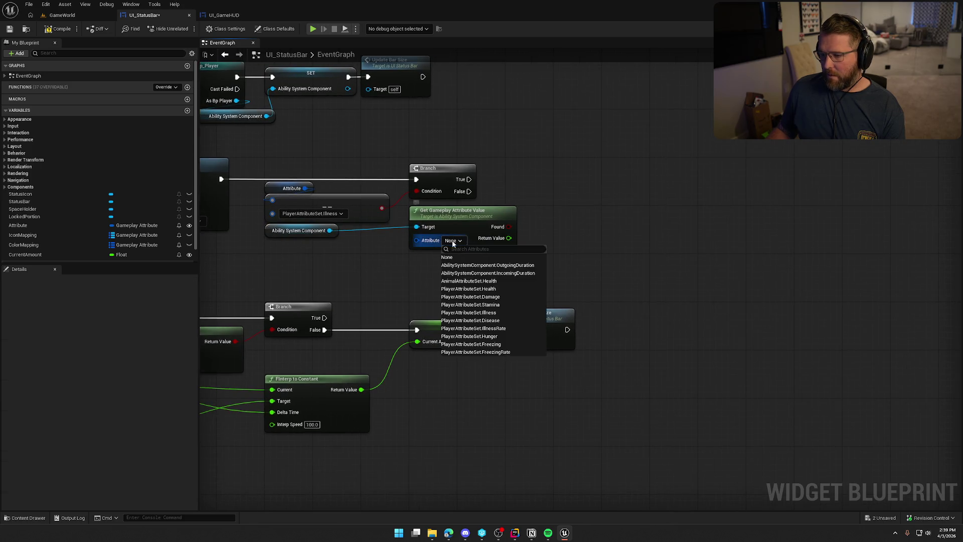
pyautogui.click(503, 319)
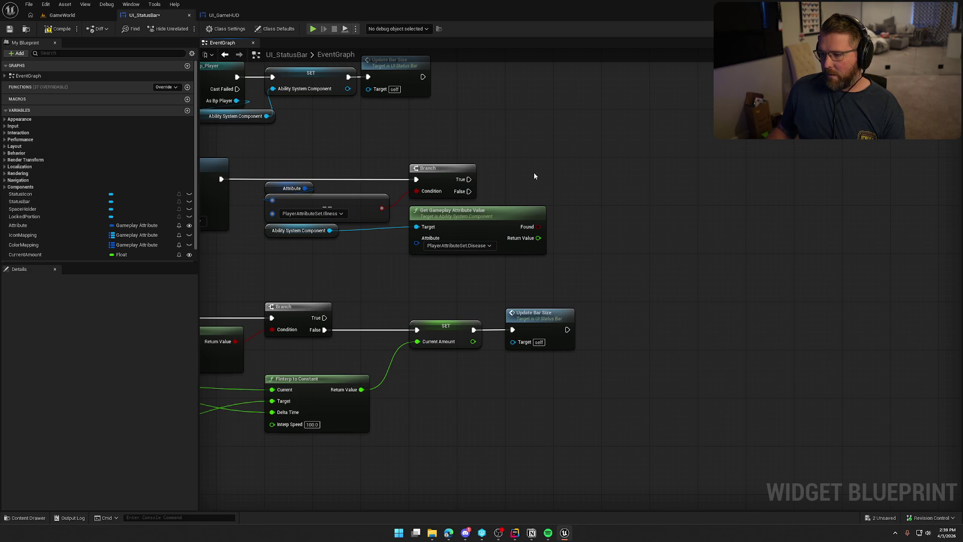
# Step: Add SpaceHolder and LockedPortion getter nodes to the graph, then go to the Designer
pyautogui.moveTo(38, 210); pyautogui.dragTo(555, 157)
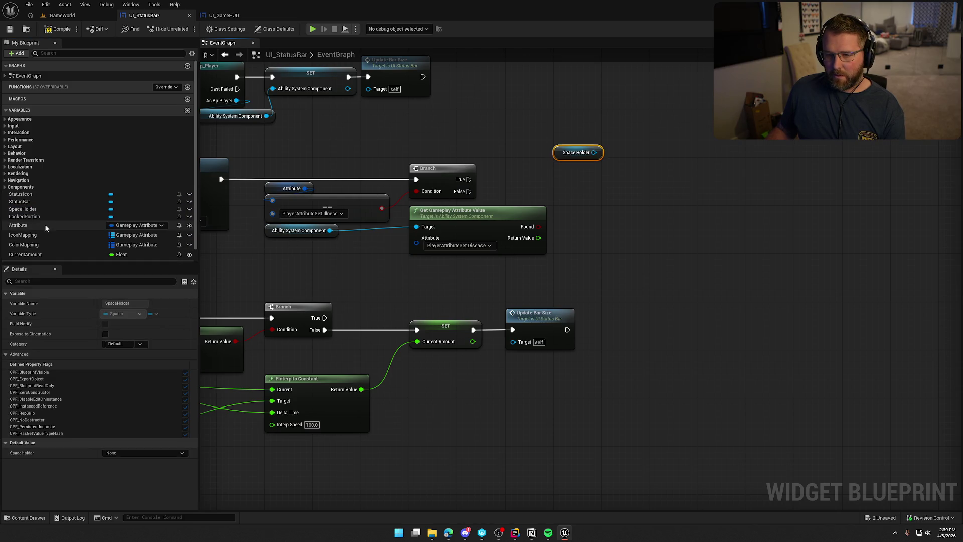
pyautogui.scroll(-1, 65, 233)
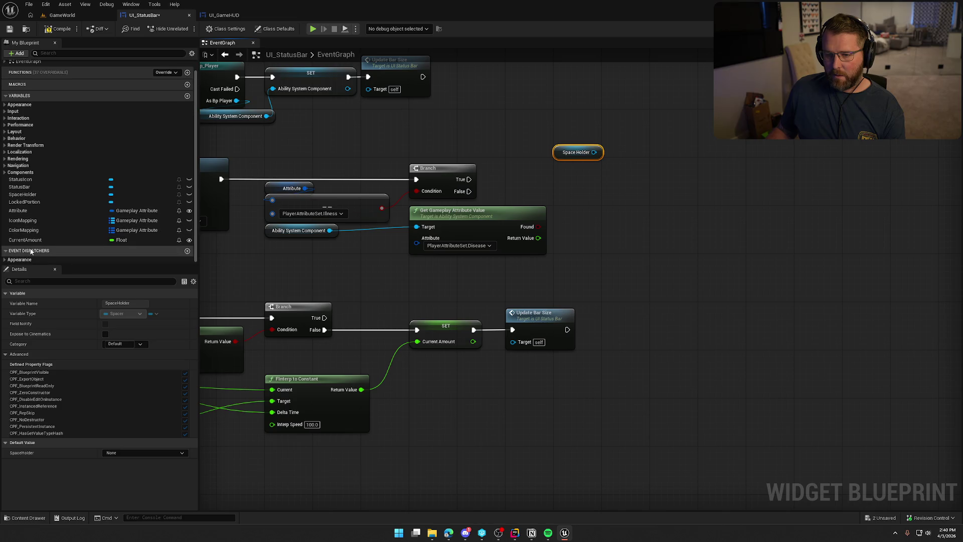
pyautogui.moveTo(24, 202); pyautogui.dragTo(552, 129)
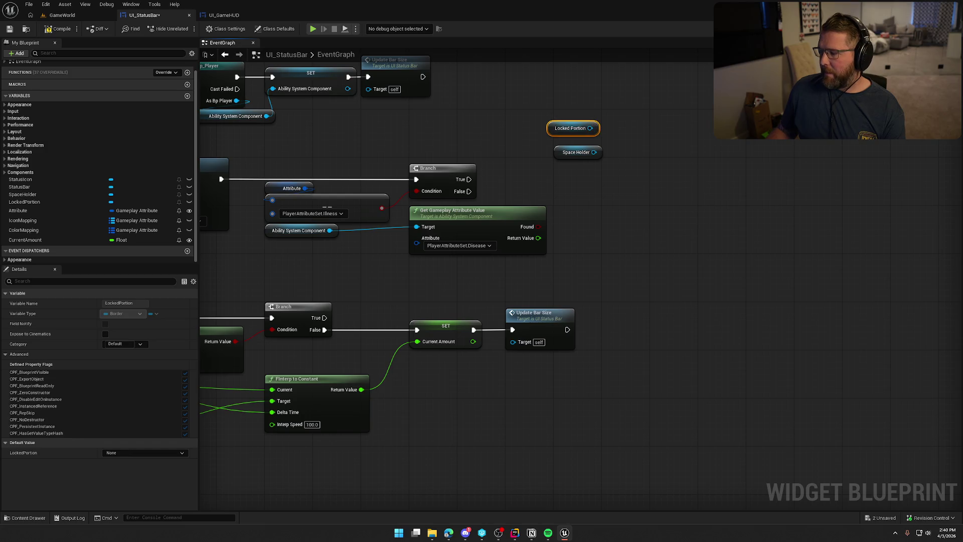
pyautogui.click(920, 28)
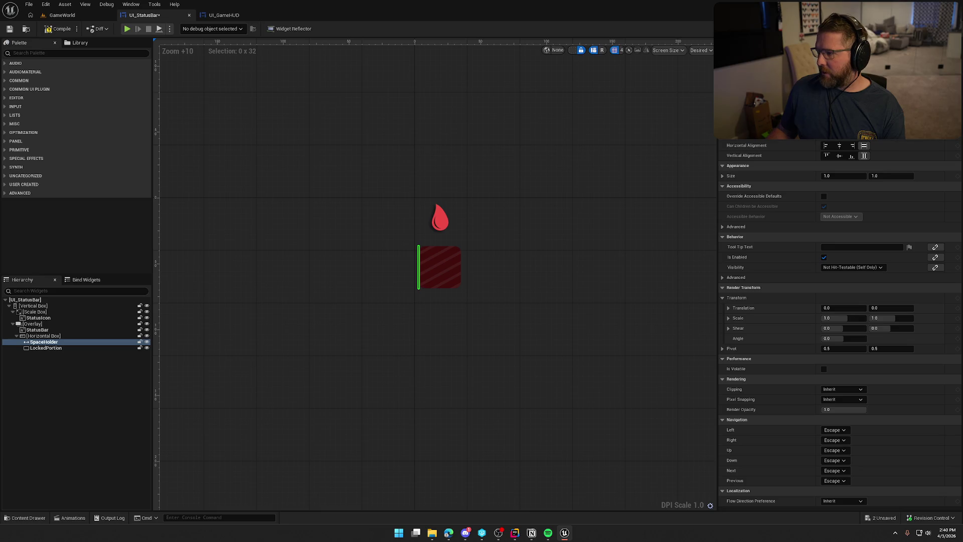
# Step: Select LockedPortion in the Hierarchy, save UI_StatusBar with Ctrl+S, and go back to the Event Graph
pyautogui.click(44, 347)
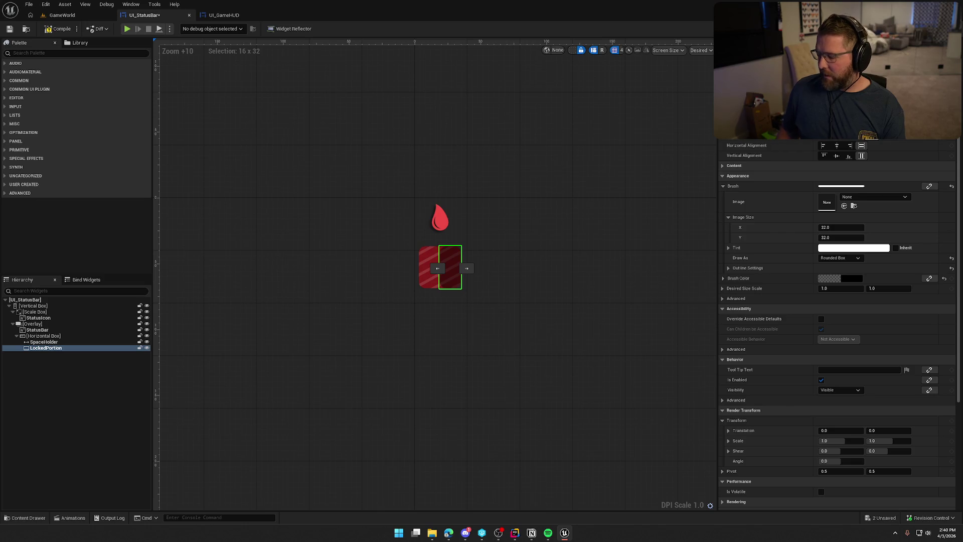
pyautogui.click(378, 123)
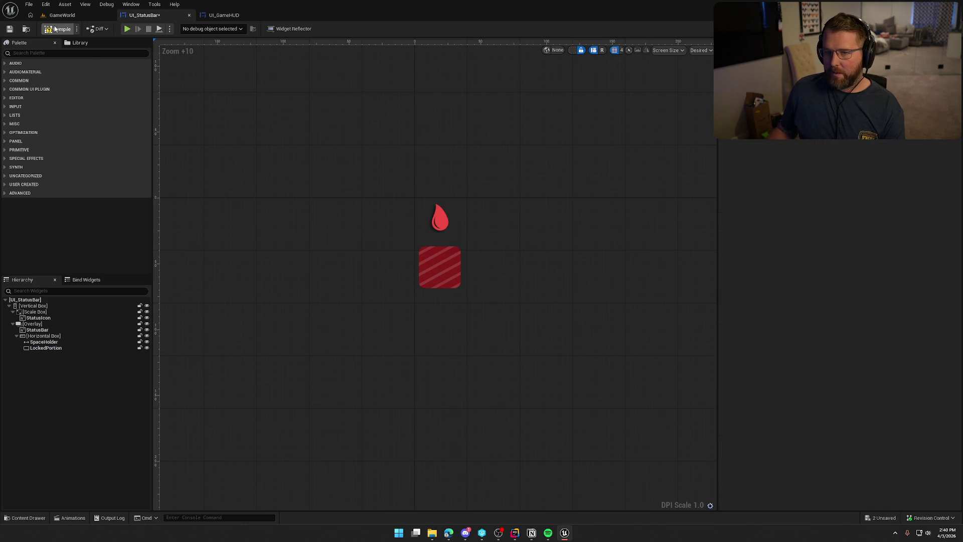
pyautogui.hotkey('ctrl', 's')
pyautogui.click(943, 29)
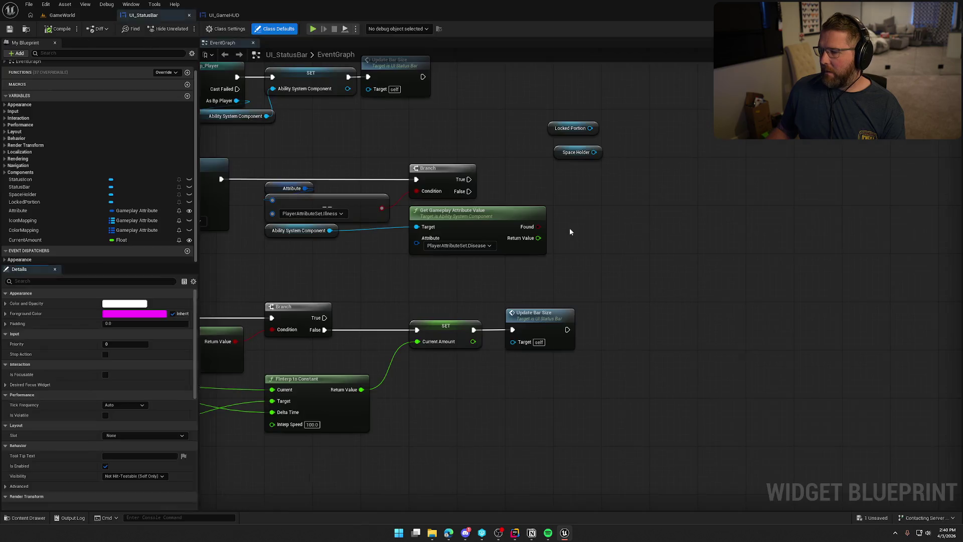
pyautogui.moveTo(575, 239)
pyautogui.mouseDown()
pyautogui.moveTo(496, 217)
pyautogui.moveTo(507, 224)
pyautogui.moveTo(260, 270)
pyautogui.mouseUp()
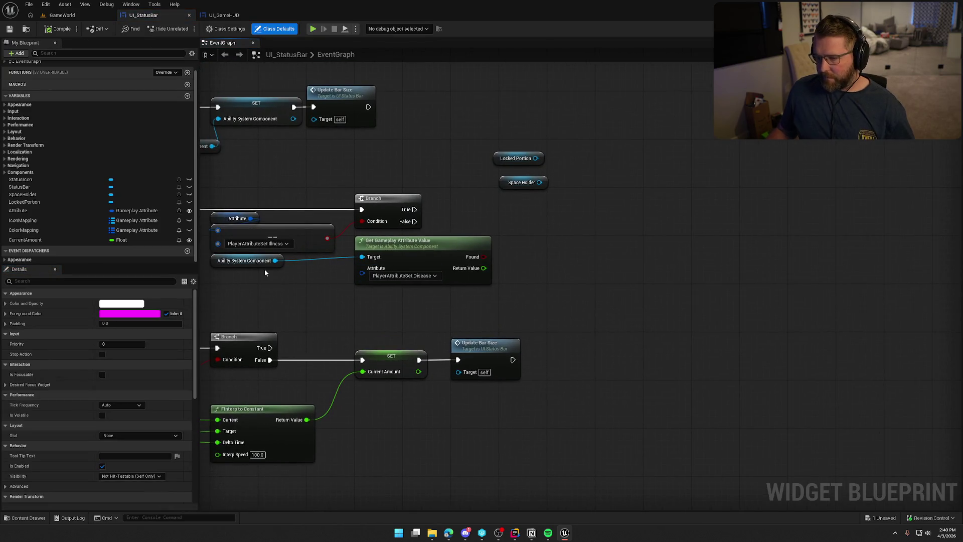
pyautogui.moveTo(483, 268); pyautogui.dragTo(528, 266)
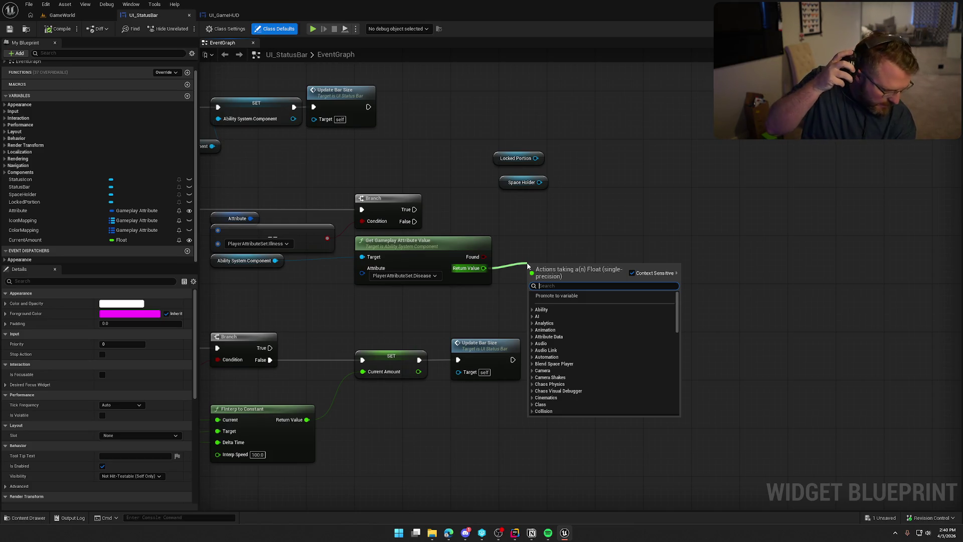
pyautogui.moveTo(535, 229)
pyautogui.mouseDown()
pyautogui.moveTo(553, 215)
pyautogui.moveTo(705, 210)
pyautogui.moveTo(379, 257)
pyautogui.mouseUp()
pyautogui.moveTo(724, 258)
pyautogui.mouseDown()
pyautogui.moveTo(725, 269)
pyautogui.moveTo(624, 271)
pyautogui.mouseUp()
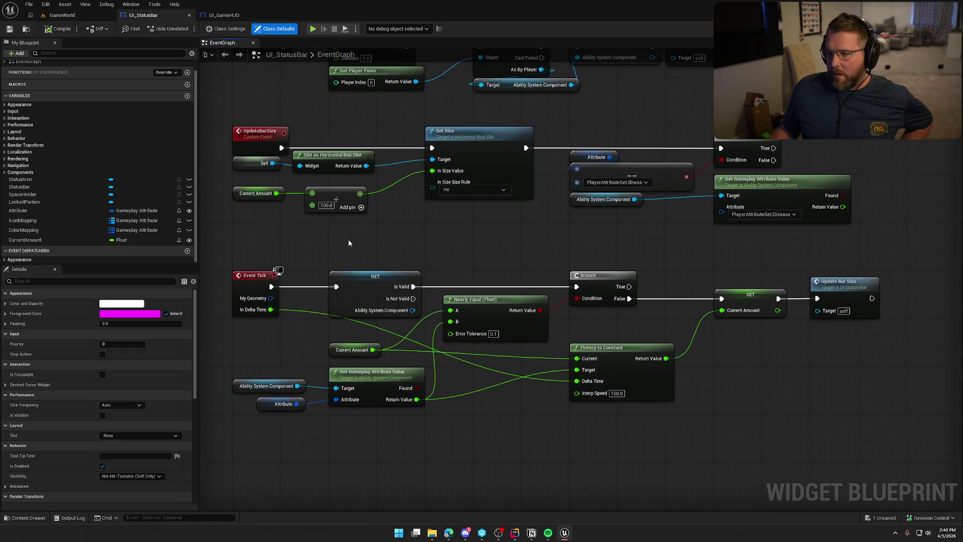
pyautogui.moveTo(259, 212); pyautogui.dragTo(251, 196)
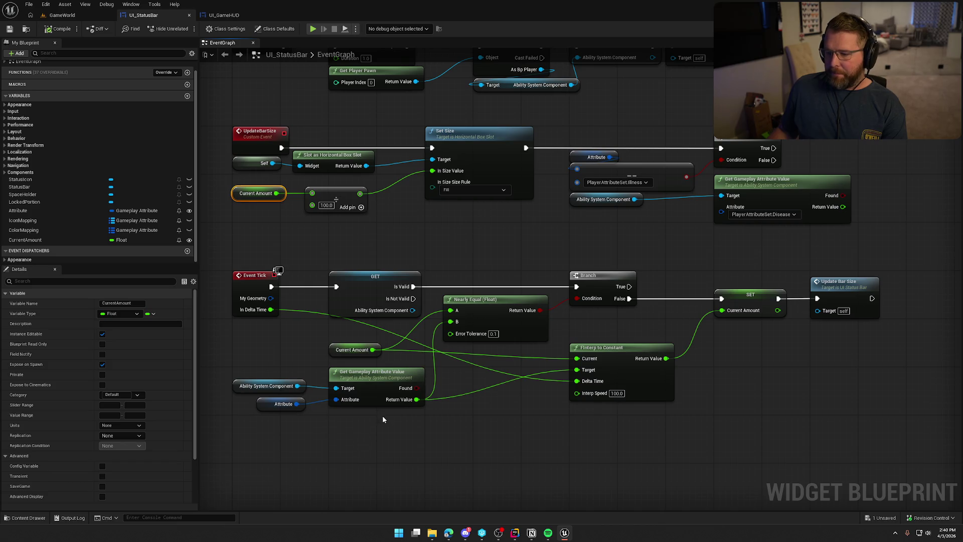
pyautogui.moveTo(745, 231); pyautogui.dragTo(575, 237)
pyautogui.click(574, 225)
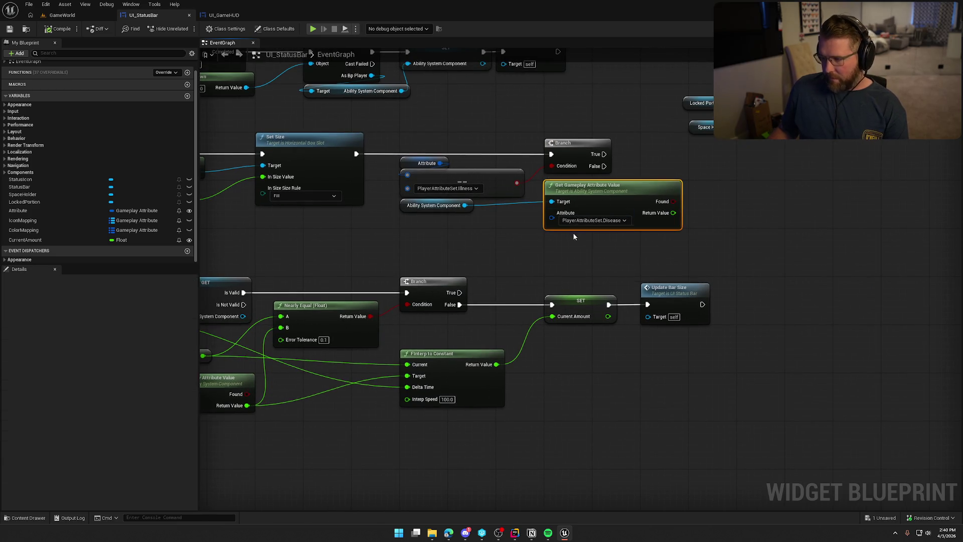
# Step: Duplicate the attribute getter, wire the Ability System Component to it, and set it to Illness
pyautogui.hotkey('ctrl', 'w')
pyautogui.moveTo(551, 250)
pyautogui.mouseDown()
pyautogui.moveTo(537, 254)
pyautogui.moveTo(465, 206)
pyautogui.mouseUp()
pyautogui.click(594, 271)
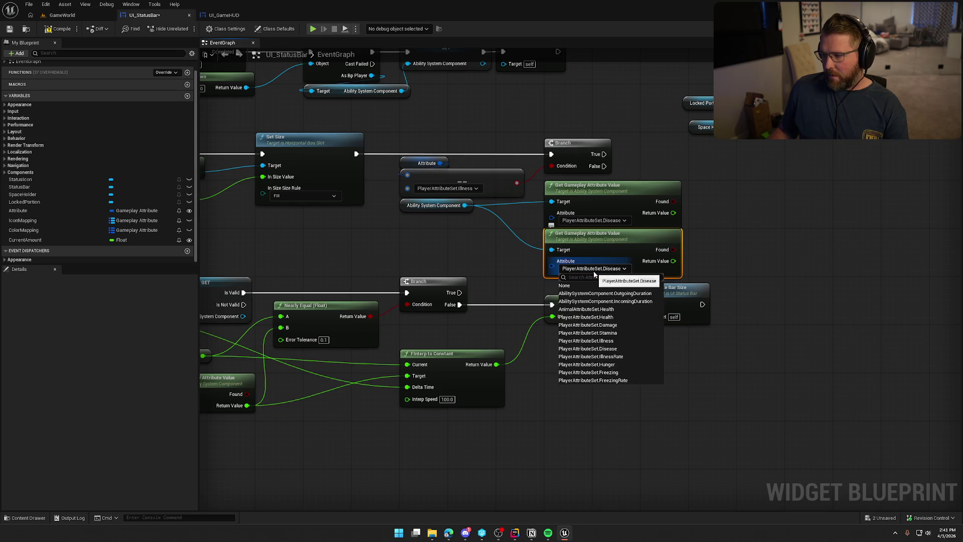
pyautogui.click(620, 340)
pyautogui.moveTo(761, 247); pyautogui.dragTo(611, 257)
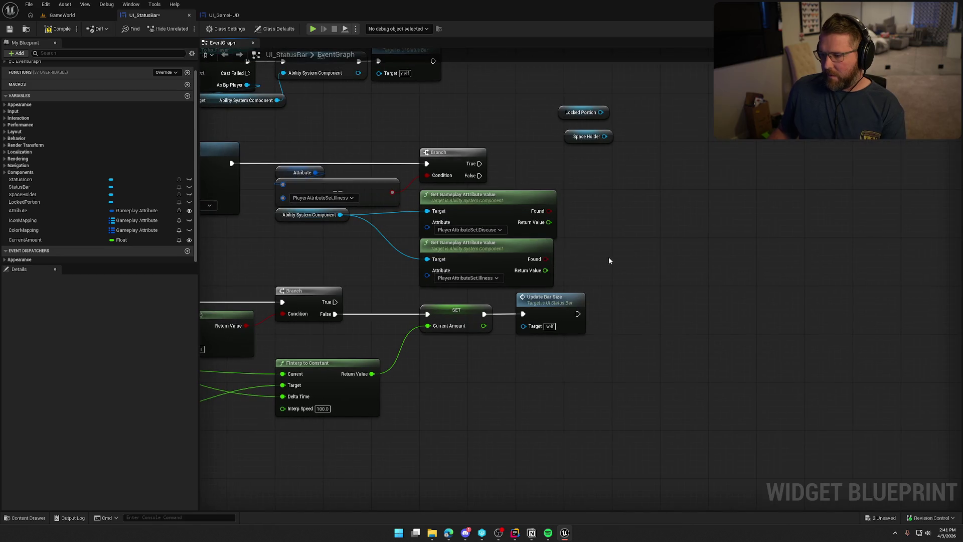
# Step: Add a Divide node dividing the Disease return value by the Illness return value
pyautogui.moveTo(548, 222); pyautogui.dragTo(605, 231)
pyautogui.write('/')
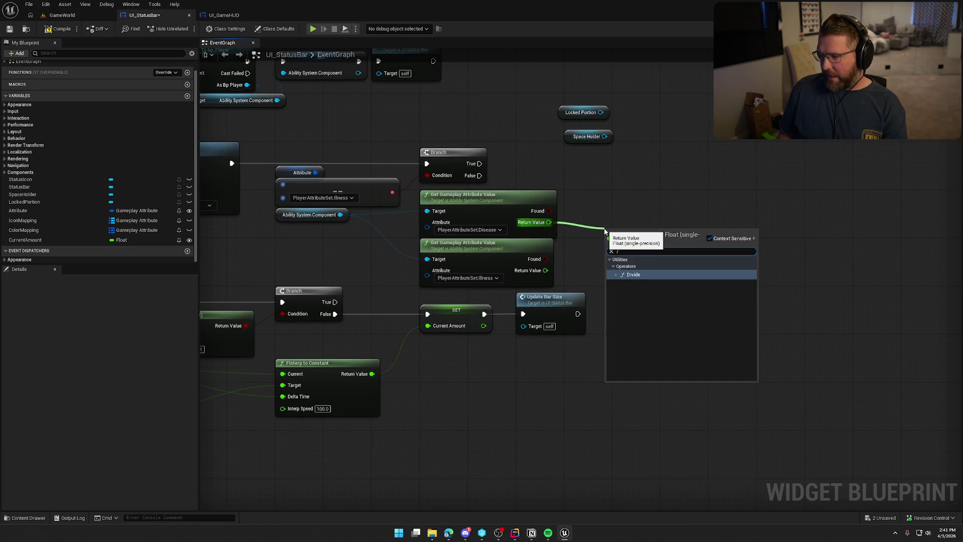
pyautogui.press('Return')
pyautogui.moveTo(546, 271)
pyautogui.mouseDown()
pyautogui.moveTo(596, 285)
pyautogui.moveTo(607, 245)
pyautogui.moveTo(590, 239)
pyautogui.moveTo(599, 224)
pyautogui.moveTo(578, 252)
pyautogui.moveTo(546, 233)
pyautogui.mouseUp()
pyautogui.moveTo(546, 149); pyautogui.dragTo(589, 180)
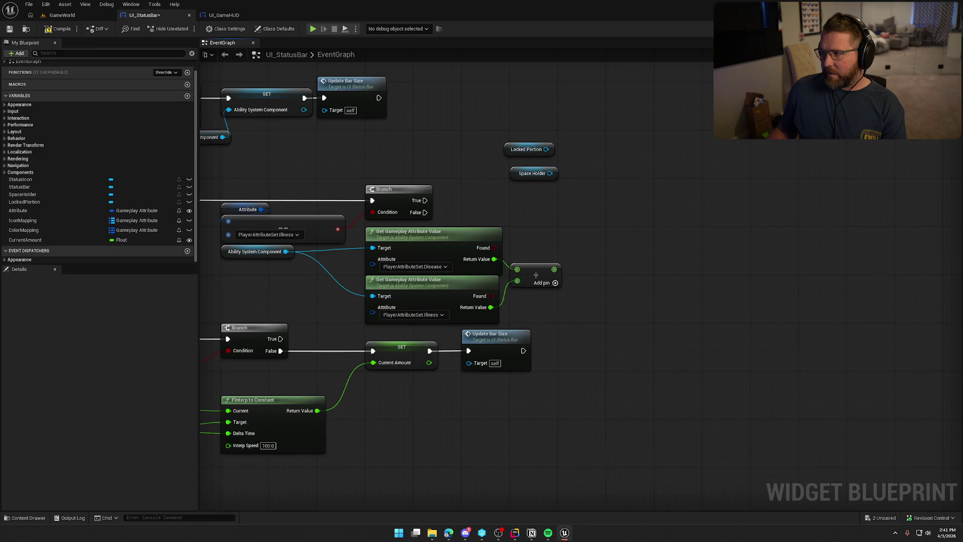
pyautogui.click(927, 29)
pyautogui.click(946, 29)
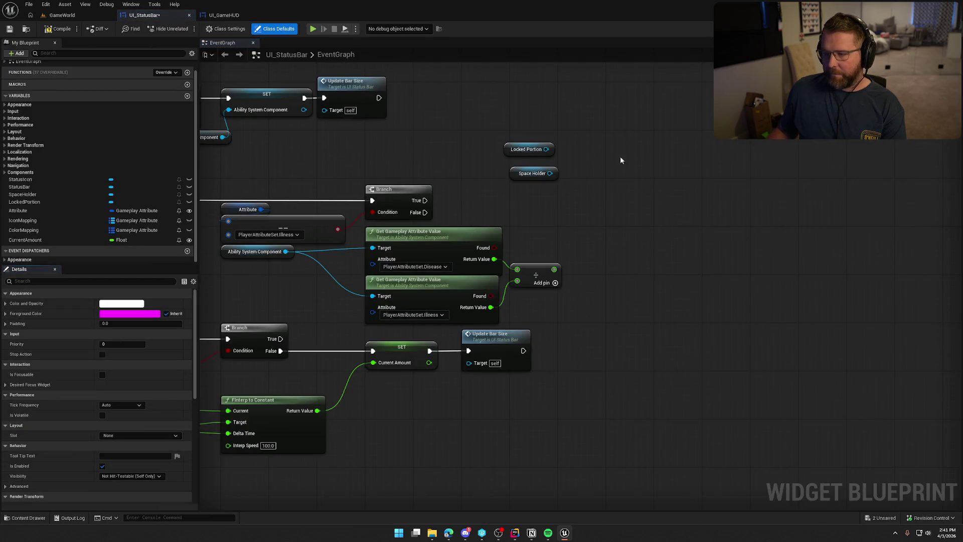
# Step: Check LockedPortion in the designer, then try a 'set siz' search from its getter and cancel
pyautogui.click(928, 29)
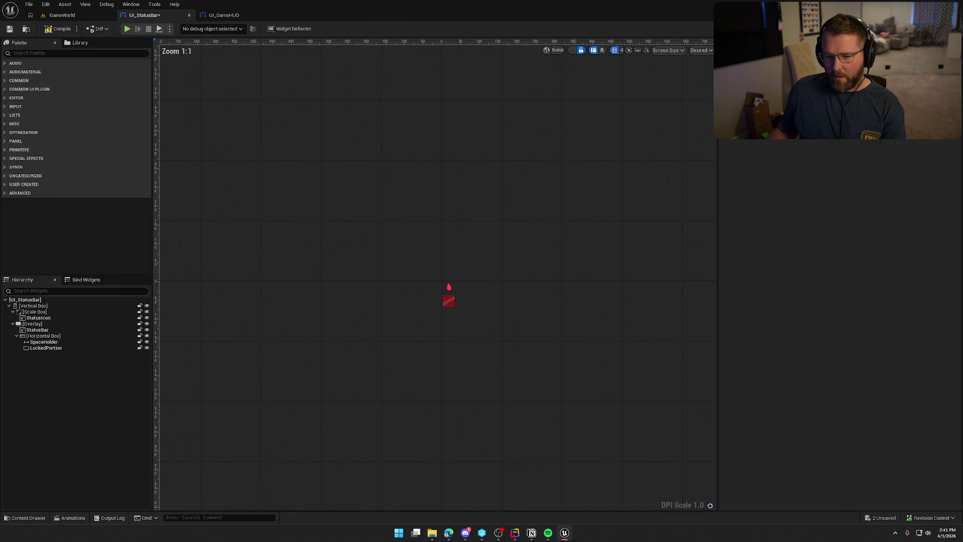
pyautogui.click(45, 347)
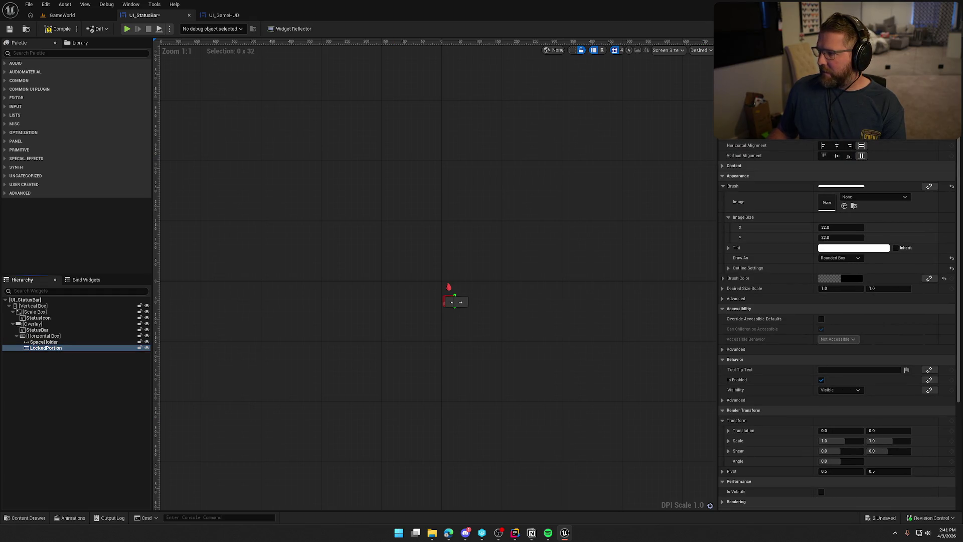
pyautogui.click(947, 28)
pyautogui.moveTo(505, 155); pyautogui.dragTo(573, 182)
pyautogui.write('set siz')
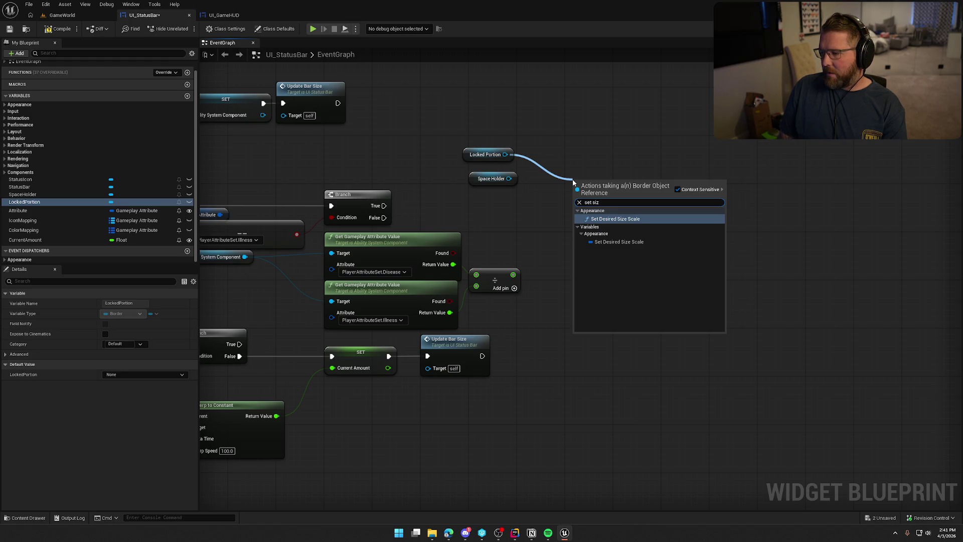
pyautogui.press('BackSpace')
pyautogui.press('BackSpace')
pyautogui.press('BackSpace')
pyautogui.press('Escape')
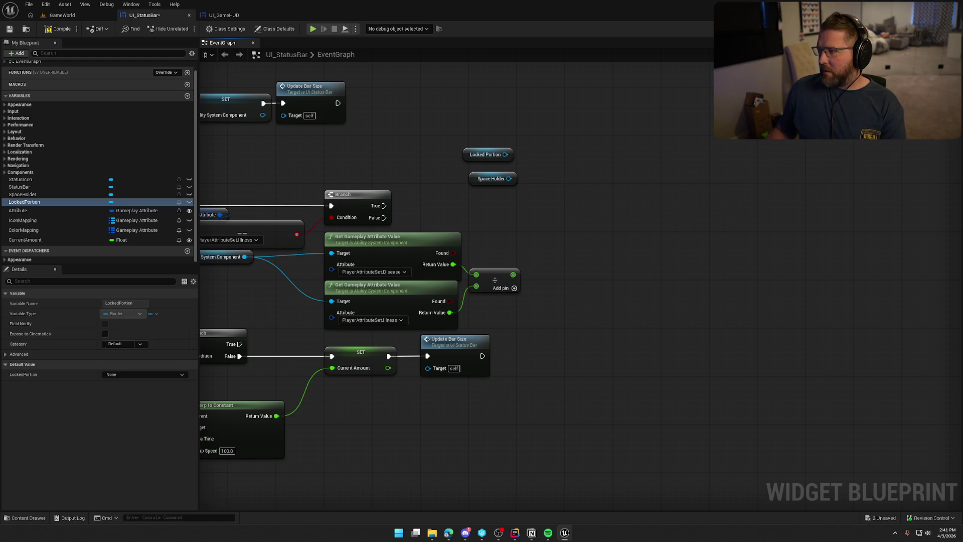
# Step: From the Locked Portion getter, add a Slot as Horizontal Box Slot node
pyautogui.click(920, 29)
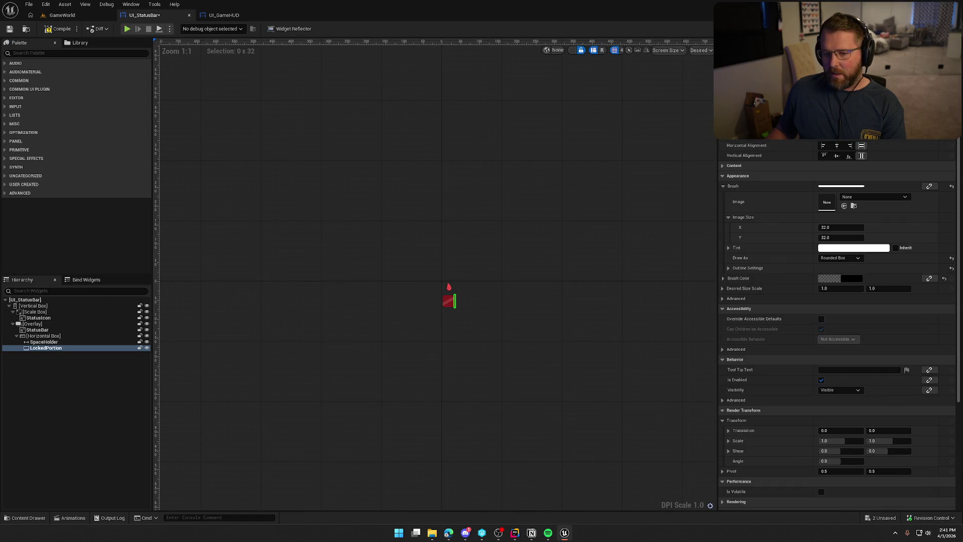
pyautogui.click(945, 29)
pyautogui.moveTo(505, 154); pyautogui.dragTo(556, 166)
pyautogui.write('ad')
pyautogui.press('BackSpace')
pyautogui.press('BackSpace')
pyautogui.write('slot as horizontal')
pyautogui.press('Return')
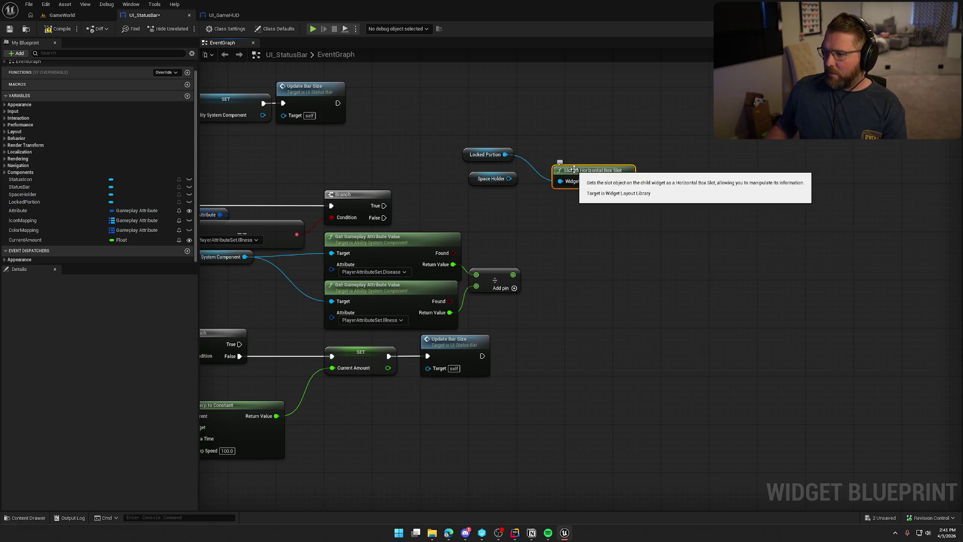
# Step: Add a Set Size node from the slot's return value and split its In Size pin
pyautogui.moveTo(627, 181); pyautogui.dragTo(671, 195)
pyautogui.write('set six')
pyautogui.press('BackSpace')
pyautogui.write('ze')
pyautogui.press('Return')
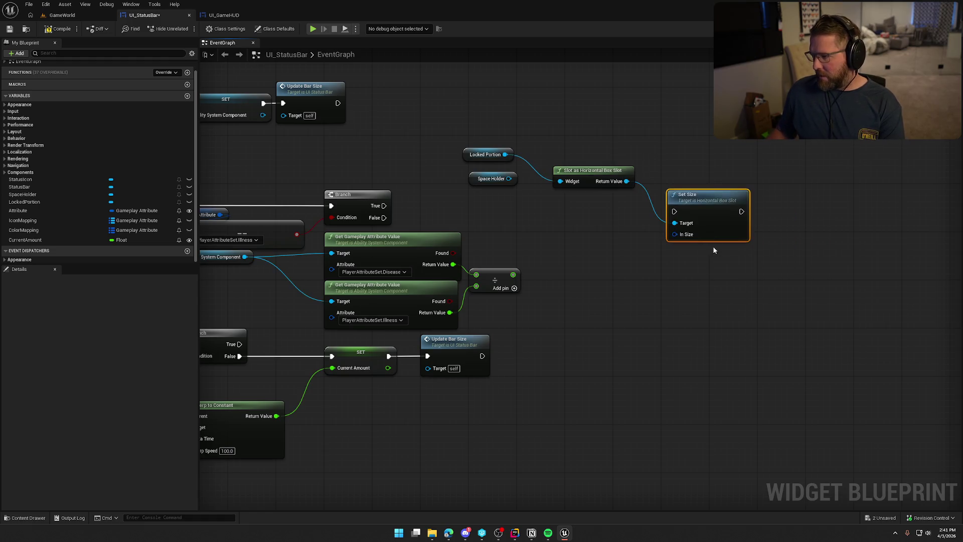
pyautogui.rightClick(676, 236)
pyautogui.click(705, 268)
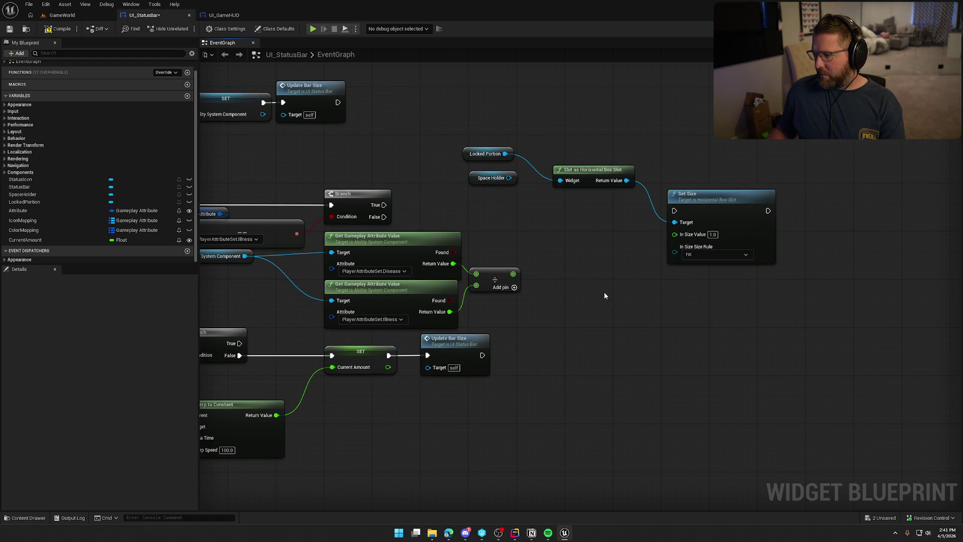
# Step: Arrange the Locked Portion, slot and Set Size nodes and run Set Size from the Branch's True output
pyautogui.click(712, 215)
pyautogui.moveTo(587, 176)
pyautogui.mouseDown()
pyautogui.moveTo(574, 146)
pyautogui.moveTo(707, 173)
pyautogui.mouseUp()
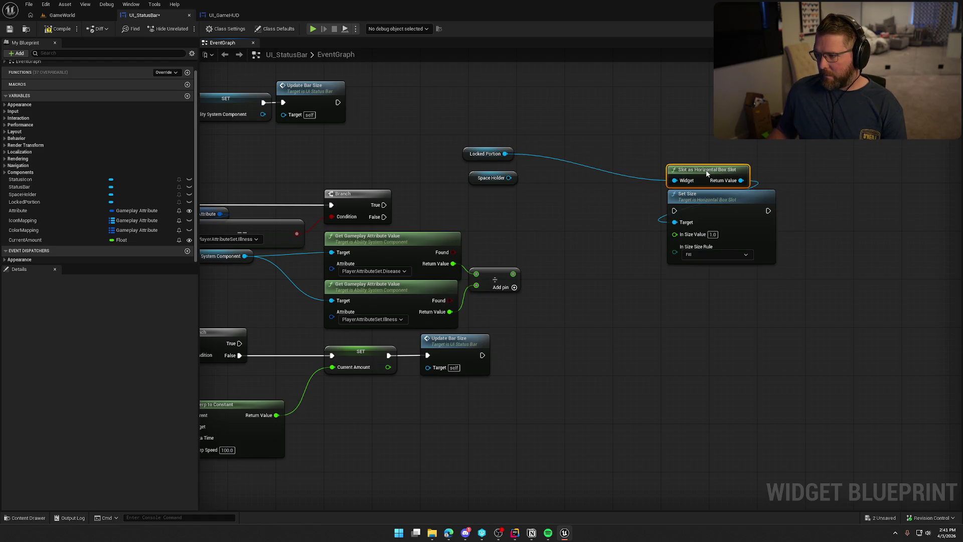
pyautogui.moveTo(467, 158)
pyautogui.mouseDown()
pyautogui.moveTo(669, 150)
pyautogui.moveTo(678, 163)
pyautogui.mouseUp()
pyautogui.moveTo(508, 178)
pyautogui.mouseDown()
pyautogui.moveTo(533, 164)
pyautogui.moveTo(785, 146)
pyautogui.mouseUp()
pyautogui.click(501, 156)
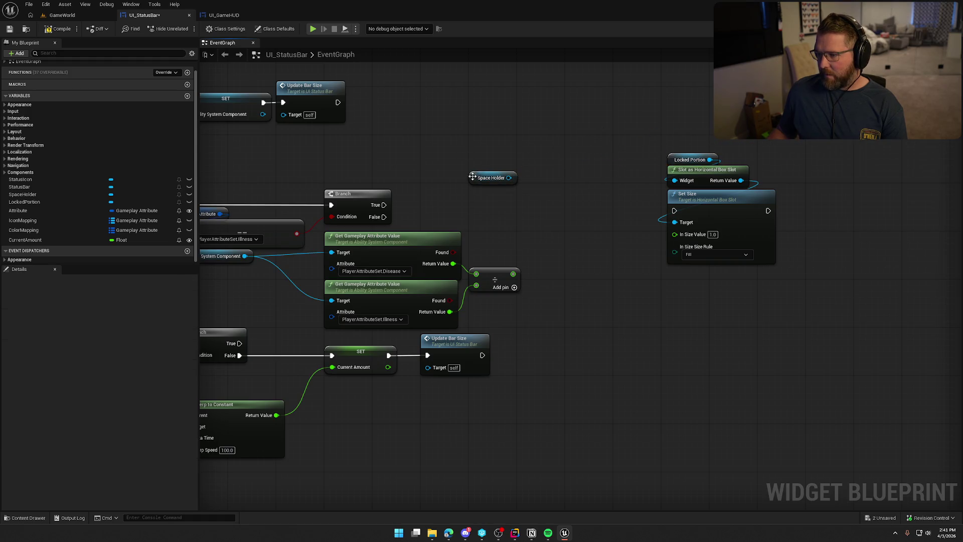
pyautogui.moveTo(472, 176); pyautogui.dragTo(798, 143)
pyautogui.moveTo(656, 148); pyautogui.dragTo(782, 269)
pyautogui.moveTo(702, 194); pyautogui.dragTo(612, 183)
pyautogui.moveTo(384, 204)
pyautogui.mouseDown()
pyautogui.moveTo(583, 199)
pyautogui.moveTo(567, 198)
pyautogui.mouseUp()
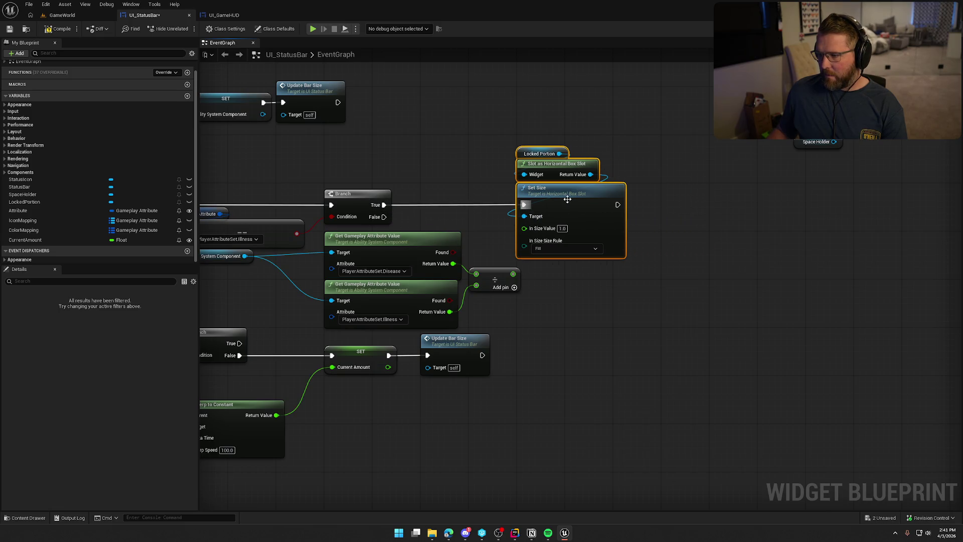
pyautogui.click(570, 324)
# Step: Keep the size rule at Fill and feed the divided value into In Size Value
pyautogui.scroll(-1, 548, 307)
pyautogui.scroll(1, 548, 308)
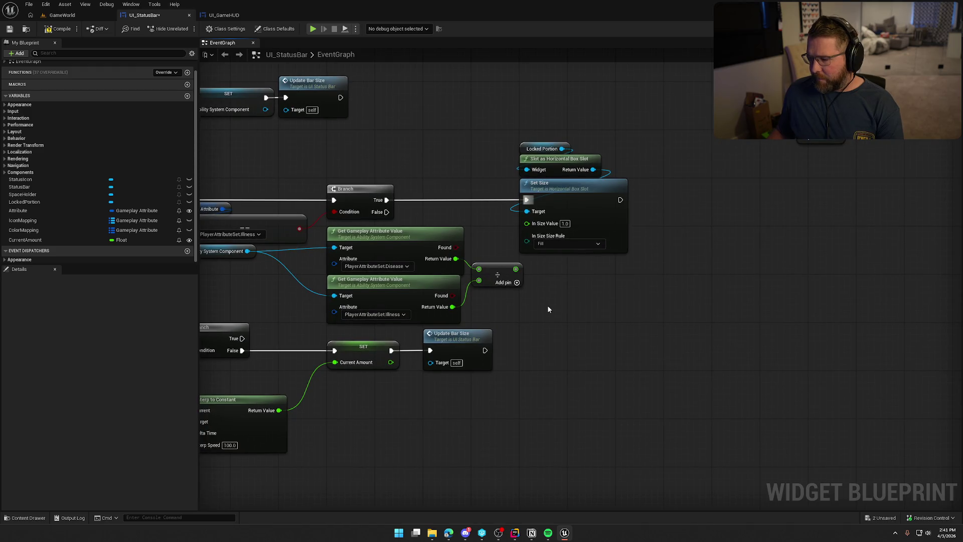
pyautogui.click(551, 244)
pyautogui.click(541, 261)
pyautogui.click(930, 28)
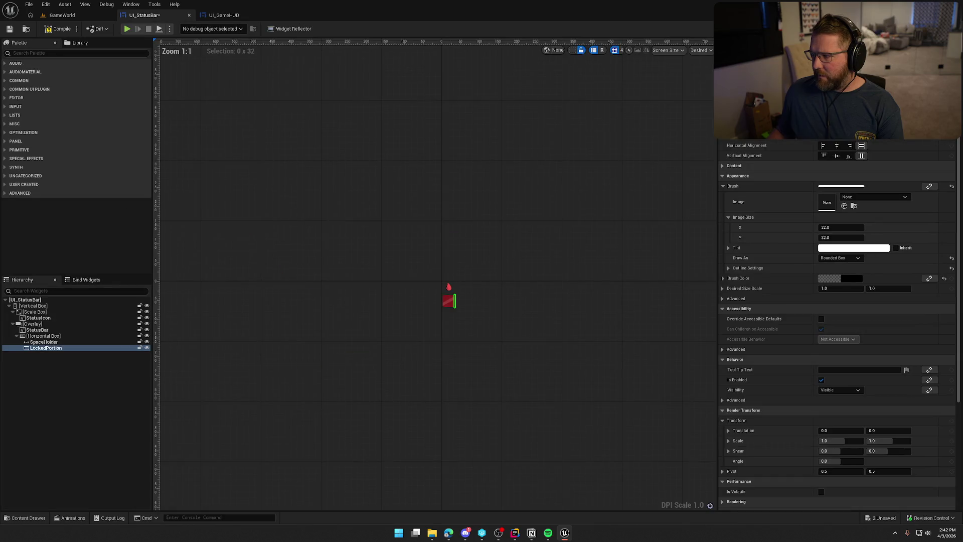
pyautogui.click(946, 29)
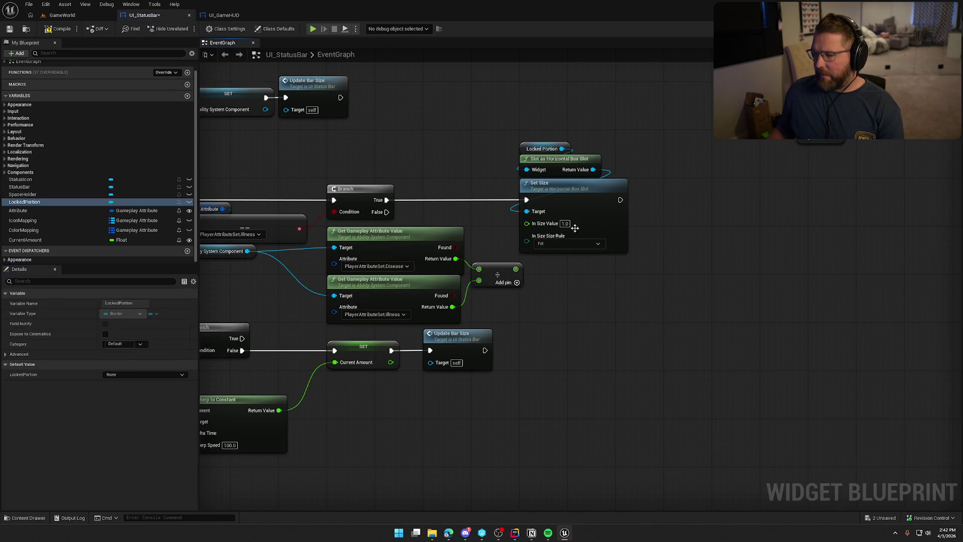
pyautogui.moveTo(538, 268)
pyautogui.mouseDown()
pyautogui.moveTo(534, 233)
pyautogui.moveTo(549, 221)
pyautogui.mouseUp()
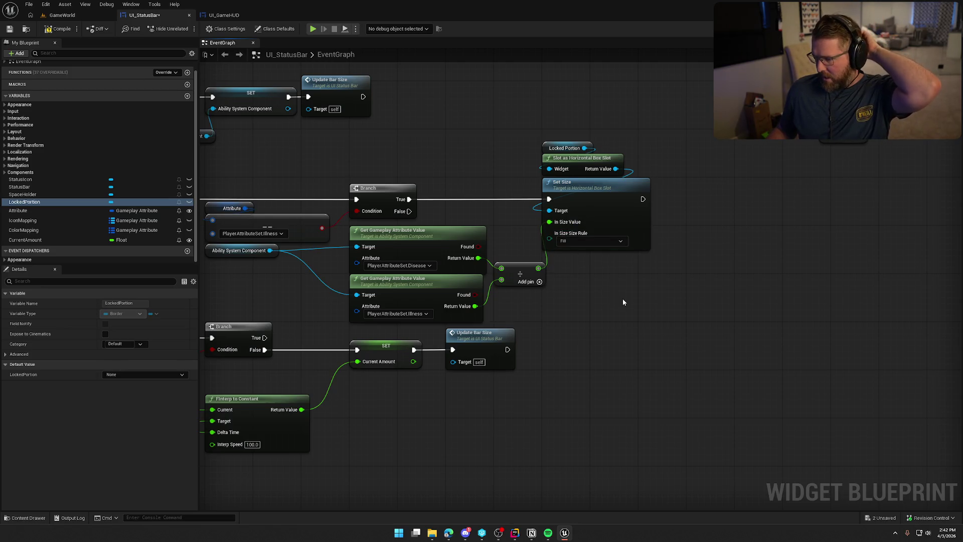
# Step: Add a Space Holder getter with a copied slot and Set Size pair, chained after the first Set Size
pyautogui.moveTo(23, 194); pyautogui.dragTo(737, 153)
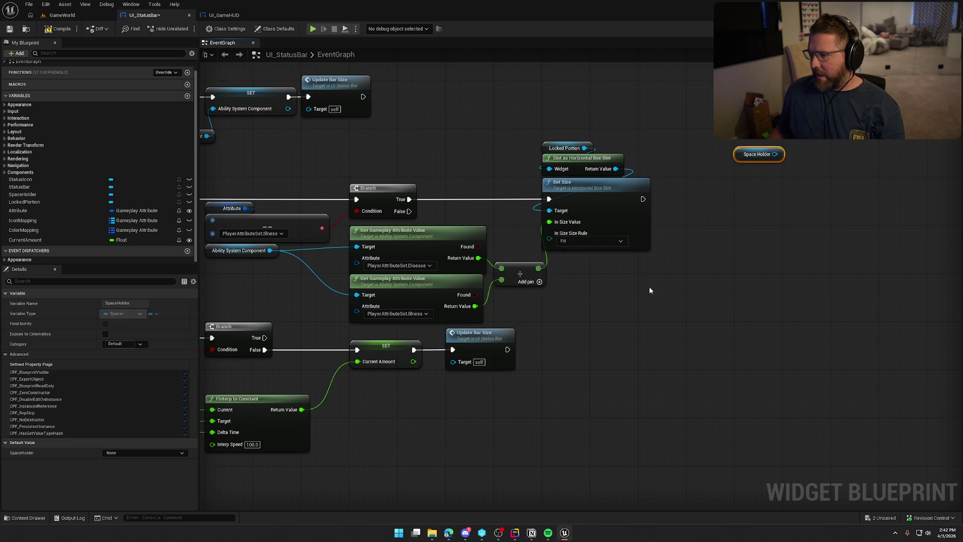
pyautogui.moveTo(651, 290); pyautogui.dragTo(582, 165)
pyautogui.hotkey('ctrl', 'c')
pyautogui.hotkey('ctrl', 'v')
pyautogui.moveTo(753, 211); pyautogui.dragTo(643, 199)
pyautogui.moveTo(851, 181); pyautogui.dragTo(753, 222)
pyautogui.moveTo(775, 154); pyautogui.dragTo(754, 181)
pyautogui.moveTo(734, 146); pyautogui.dragTo(856, 265)
pyautogui.moveTo(808, 218); pyautogui.dragTo(749, 206)
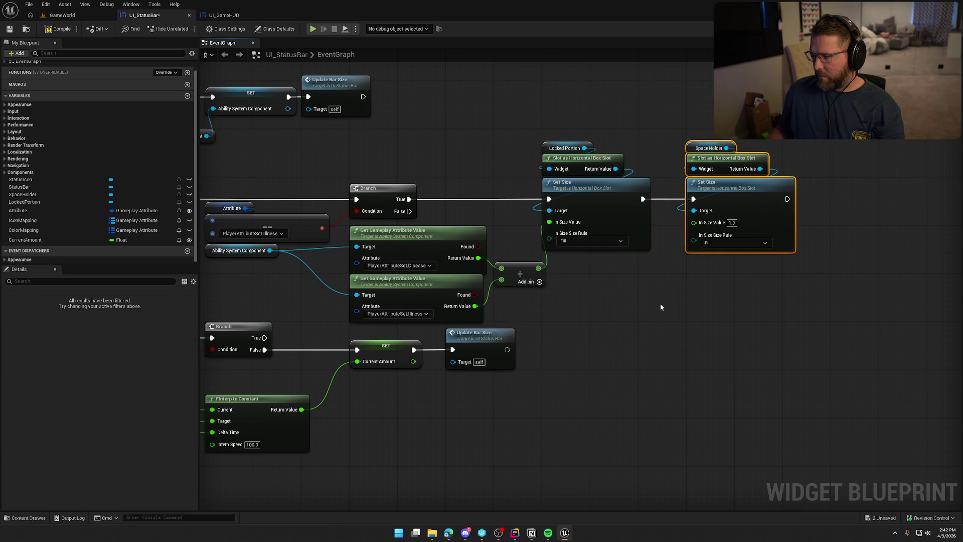
pyautogui.click(660, 307)
pyautogui.rightClick(562, 276)
# Step: Add a Subtraction node computing 1.0 minus the divided value
pyautogui.moveTo(496, 272)
pyautogui.mouseDown()
pyautogui.moveTo(572, 284)
pyautogui.moveTo(582, 302)
pyautogui.moveTo(651, 222)
pyautogui.mouseUp()
pyautogui.write('-')
pyautogui.press('Return')
pyautogui.click(590, 286)
pyautogui.write('1')
pyautogui.press('Return')
pyautogui.moveTo(603, 285); pyautogui.dragTo(544, 263)
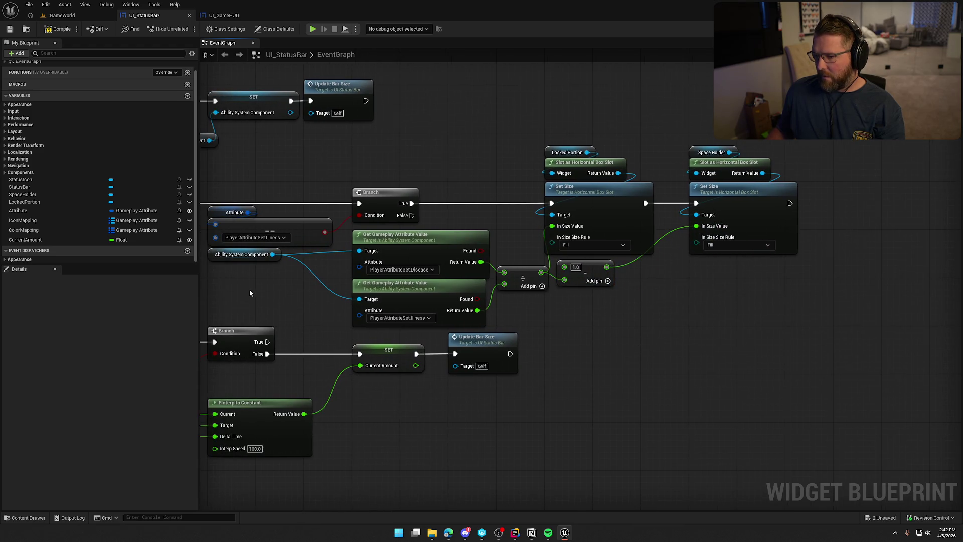
# Step: Tidy the graph around Event Tick and UpdateBarSize, then compile the status bar blueprint
pyautogui.moveTo(233, 257); pyautogui.dragTo(294, 280)
pyautogui.click(647, 350)
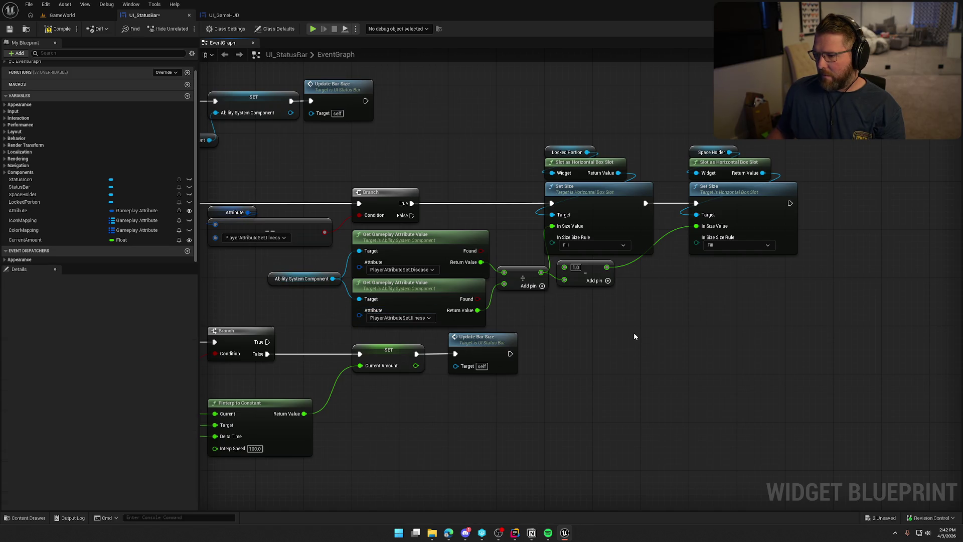
pyautogui.moveTo(622, 333); pyautogui.dragTo(667, 334)
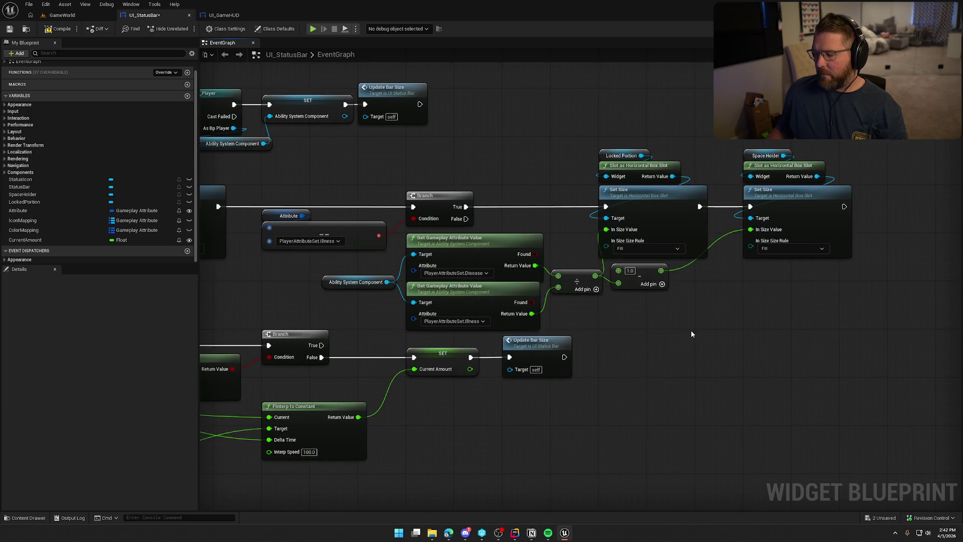
pyautogui.moveTo(629, 331)
pyautogui.mouseDown()
pyautogui.moveTo(804, 284)
pyautogui.moveTo(909, 276)
pyautogui.mouseUp()
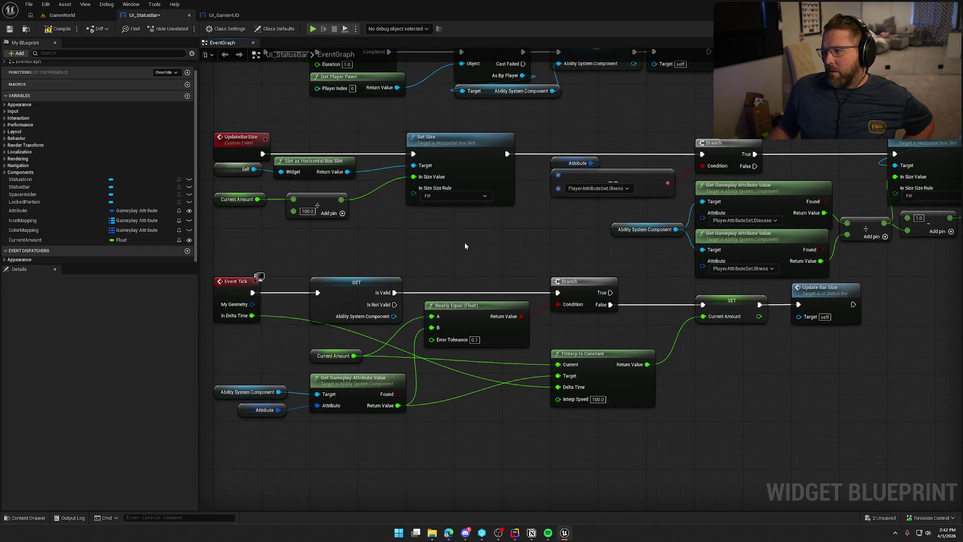
pyautogui.click(61, 29)
# Step: Play the GameWorld level, run toward the grassy hill, and run slomo 1 in the console
pyautogui.click(63, 15)
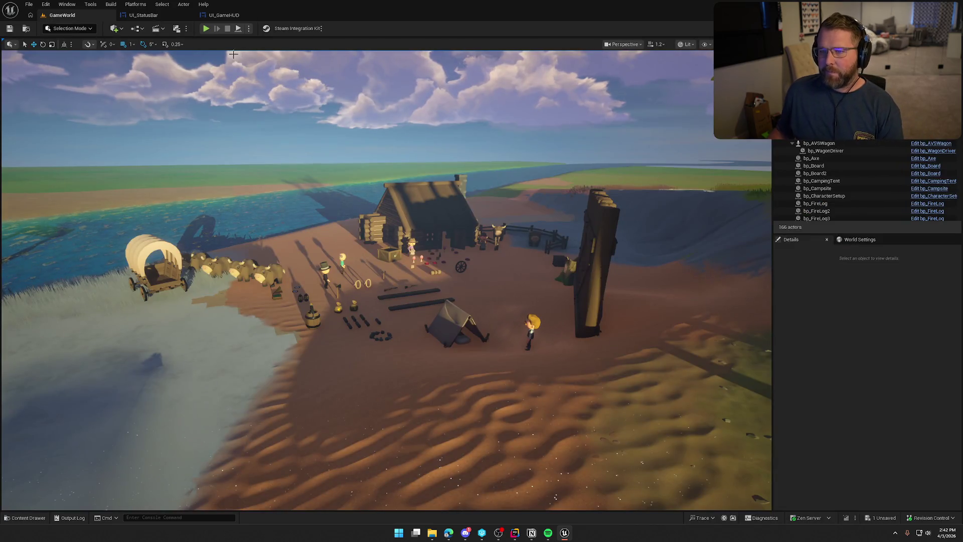
pyautogui.click(206, 29)
pyautogui.hotkey('shift', 'w')
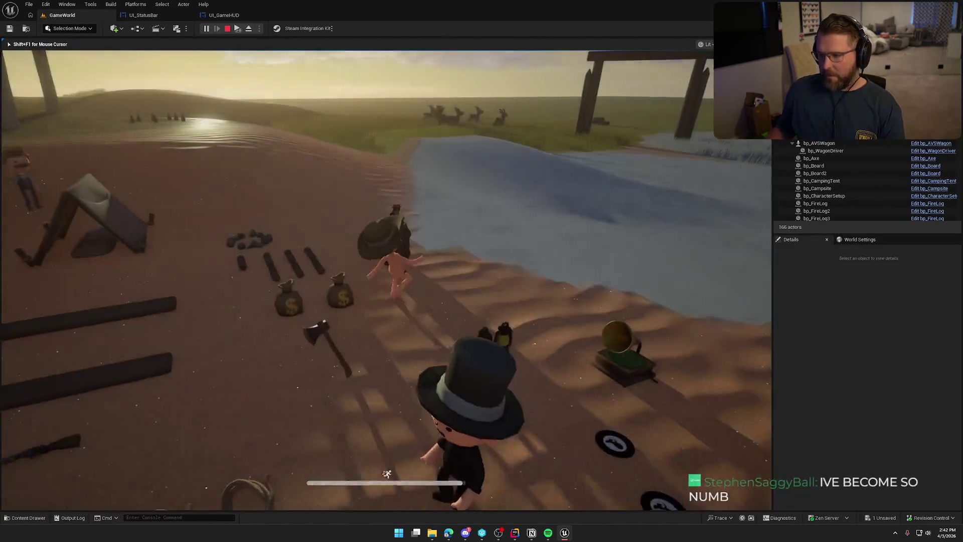
pyautogui.hotkey('shift', 'w')
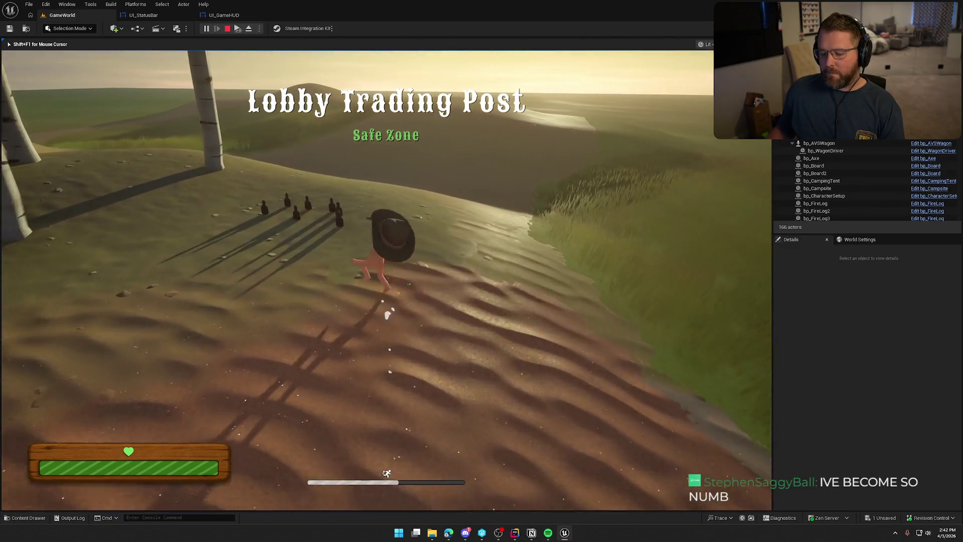
pyautogui.press('`')
pyautogui.press('Up')
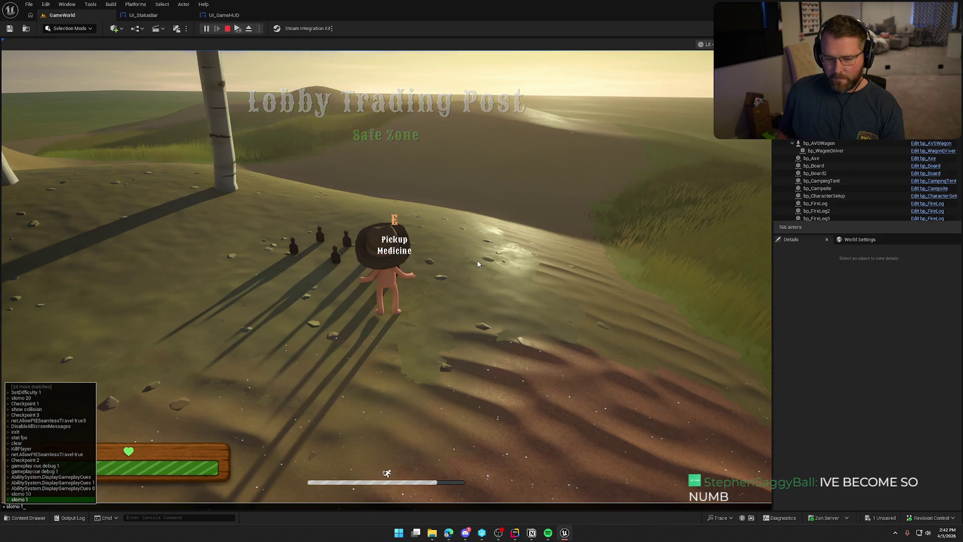
pyautogui.press('Return')
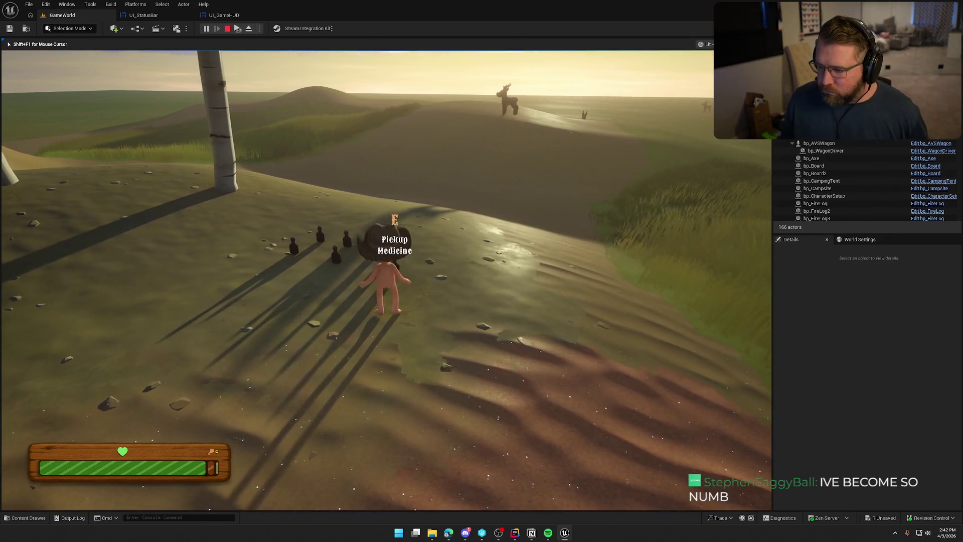
pyautogui.press('w')
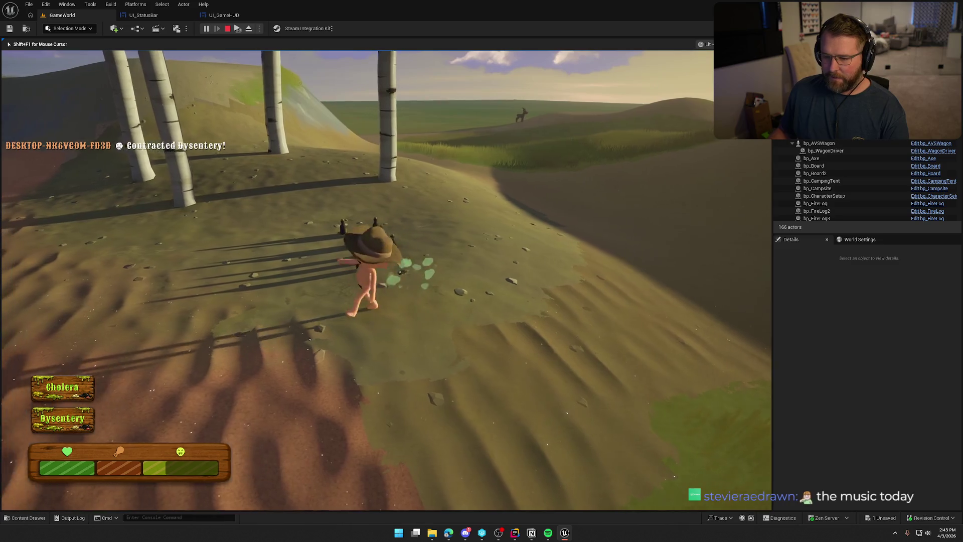
# Step: Use the medicine, pick up the nearby medicine, and sprint into the camp
pyautogui.press('e')
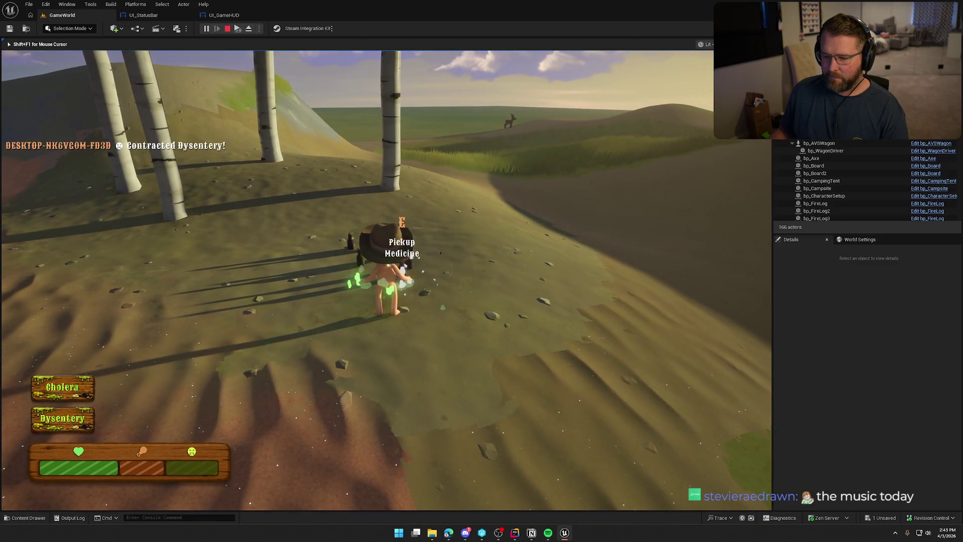
pyautogui.press('e')
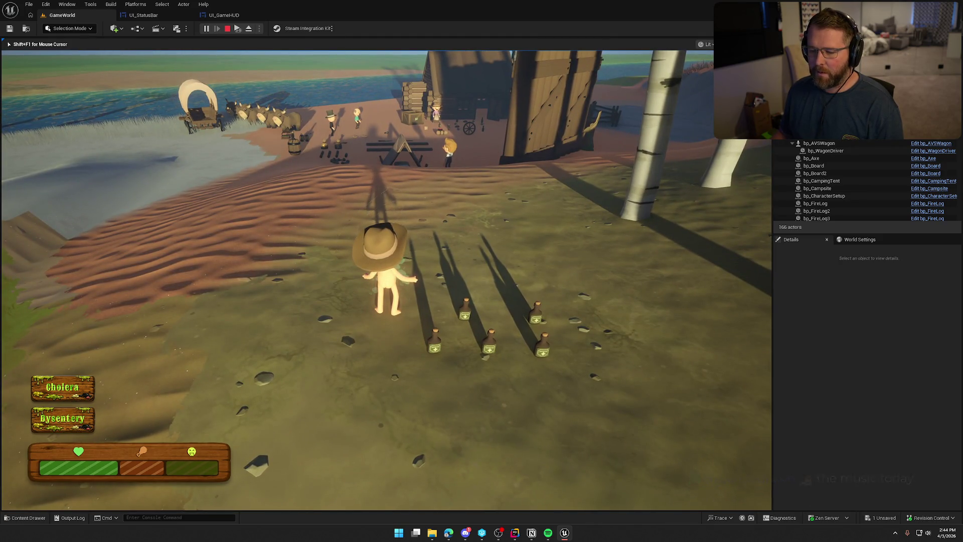
pyautogui.hotkey('shift', 'w')
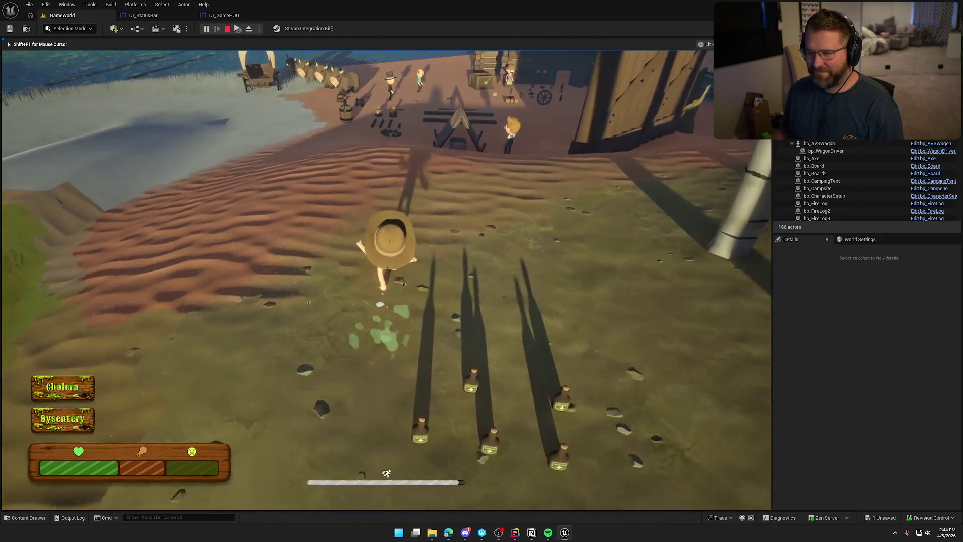
pyautogui.hotkey('shift', 'w')
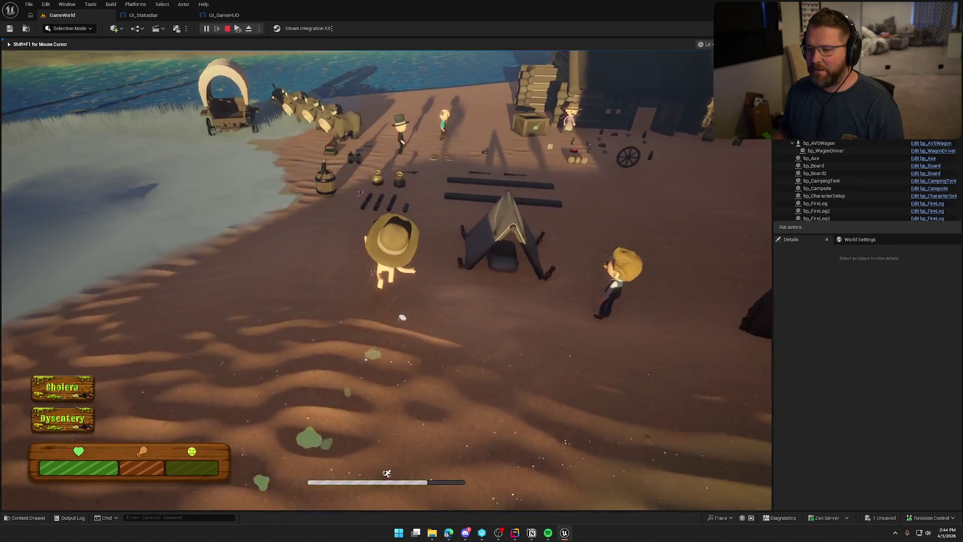
# Step: Get Cholera healed at the camp's healer, then run back out up the hill
pyautogui.hotkey('shift', 'w')
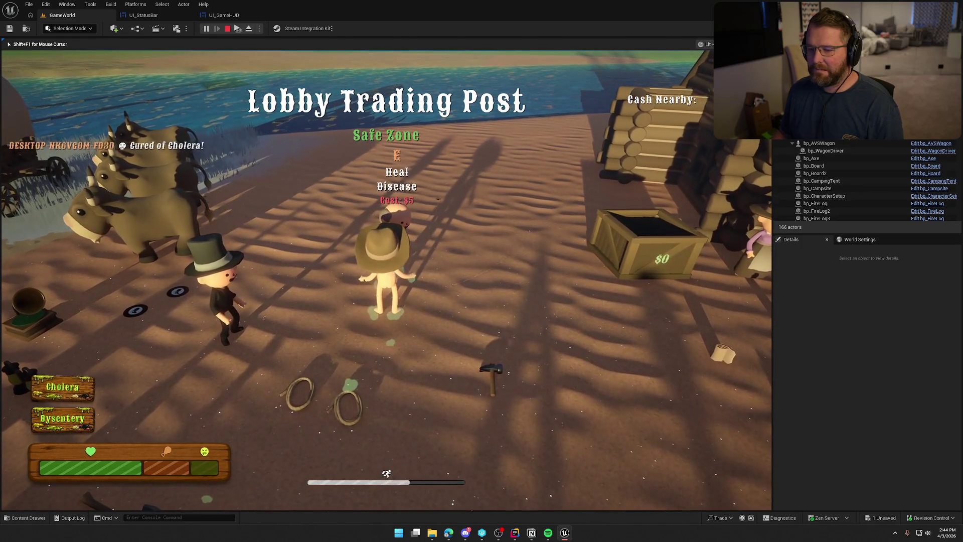
pyautogui.press('w')
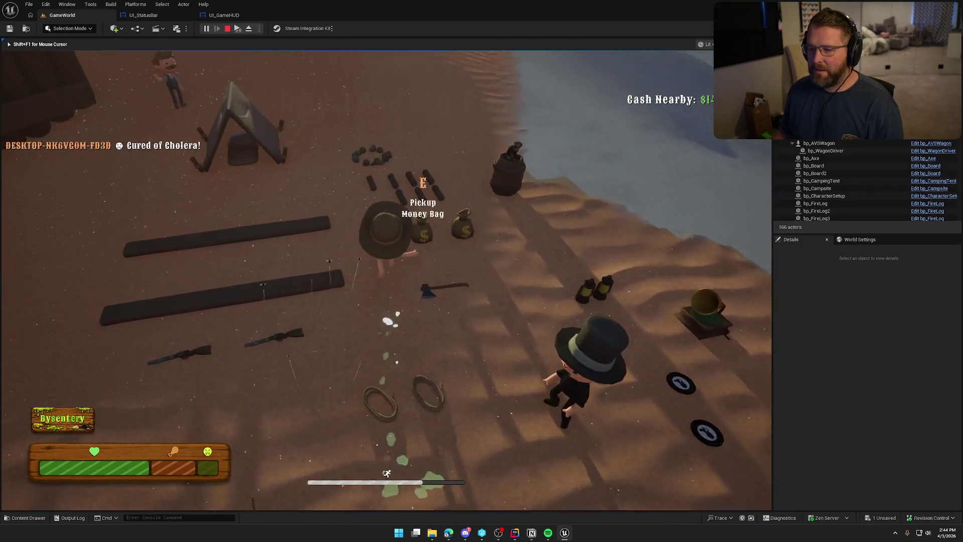
pyautogui.hotkey('shift', 'w')
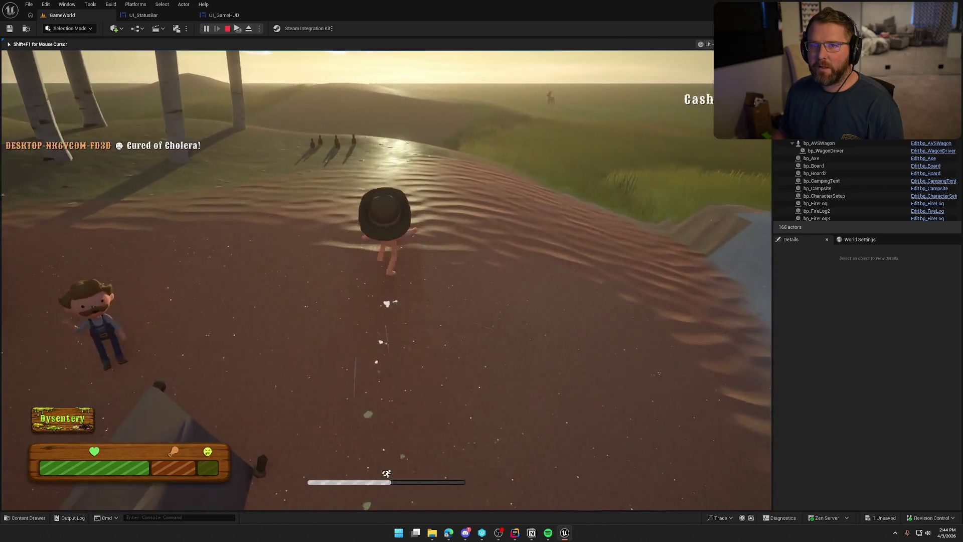
pyautogui.hotkey('shift', 'w')
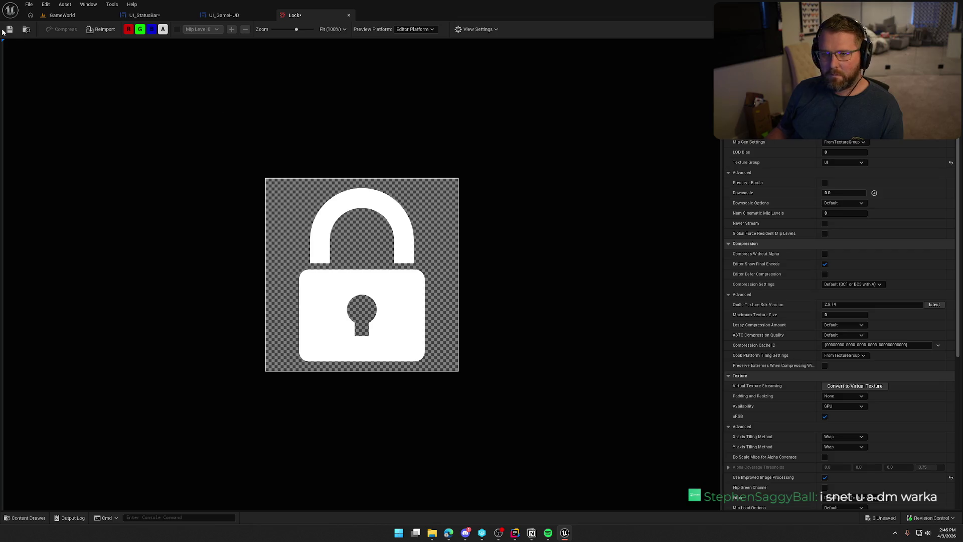
# Step: Save and close the Lock texture, then rename the new image widget in UI_StatusBar to Lock
pyautogui.hotkey('ctrl', 's')
pyautogui.click(348, 16)
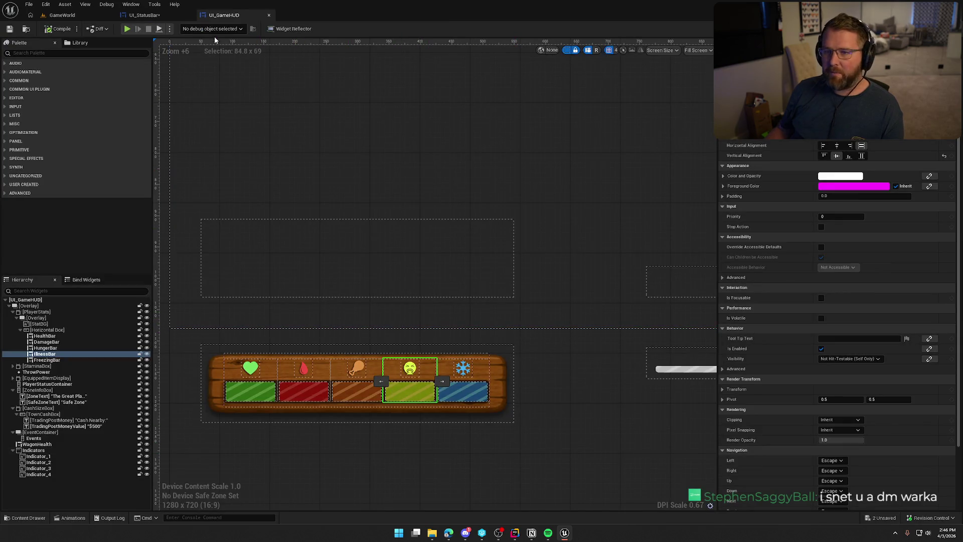
pyautogui.click(151, 16)
pyautogui.scroll(3, 422, 261)
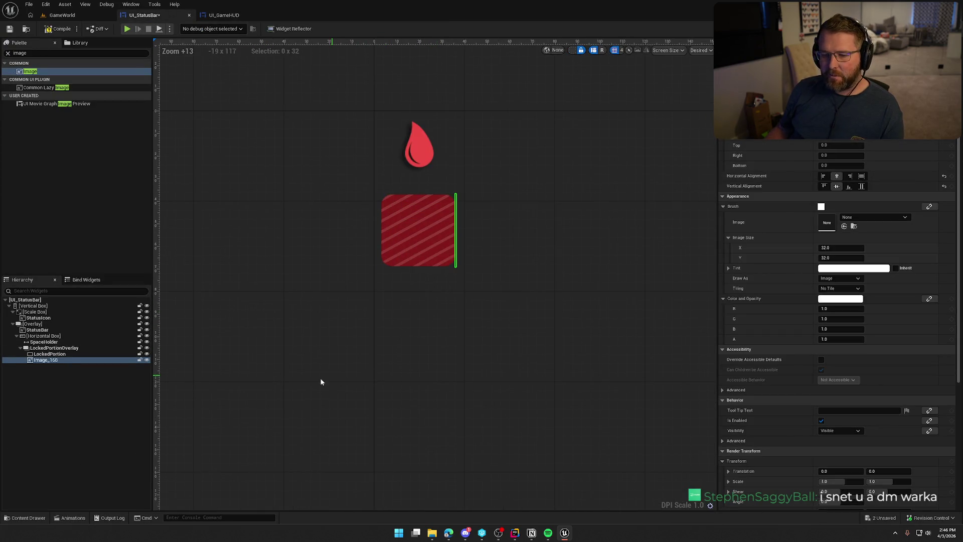
pyautogui.press('F2')
pyautogui.write('Lock')
pyautogui.press('Return')
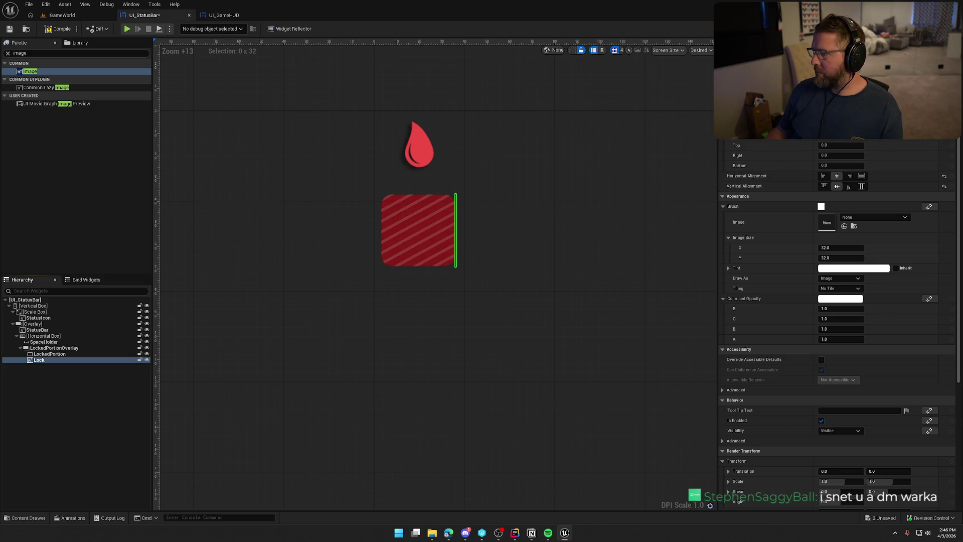
# Step: Set the Lock image's brush to the Lock texture at an image size of 25 × 25
pyautogui.hotkey('ctrl', 'space')
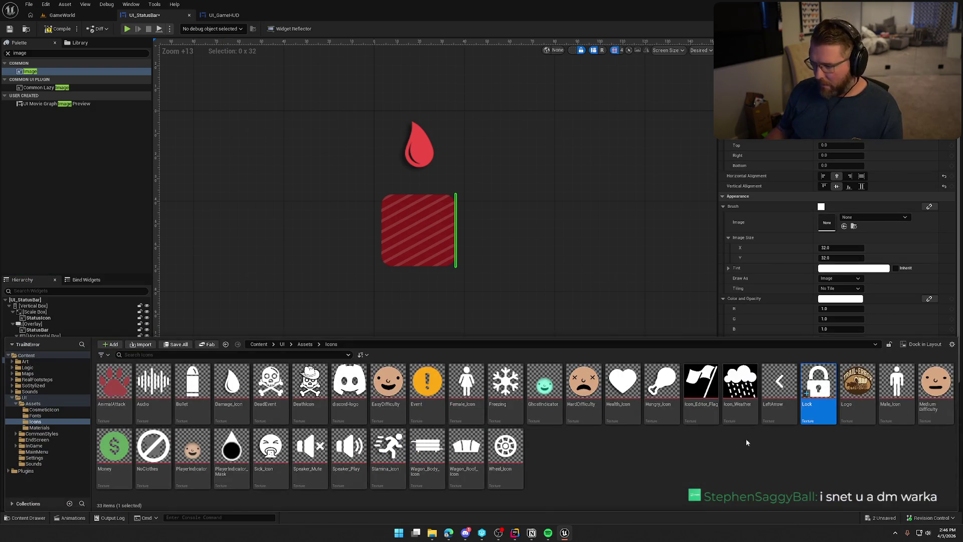
pyautogui.click(844, 226)
pyautogui.scroll(-10, 556, 333)
pyautogui.moveTo(576, 359)
pyautogui.mouseDown()
pyautogui.moveTo(311, 240)
pyautogui.moveTo(348, 256)
pyautogui.mouseUp()
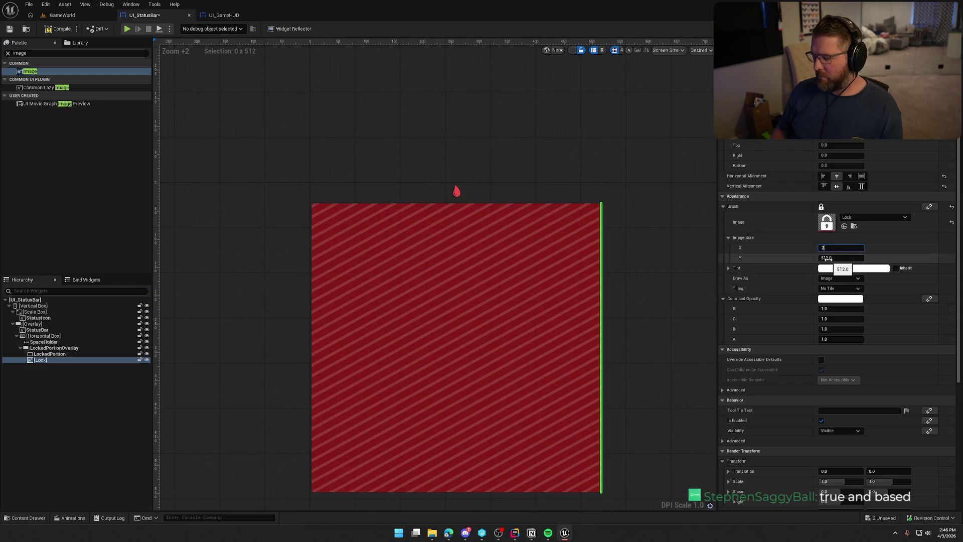
pyautogui.write('25')
pyautogui.press('Tab')
pyautogui.write('25')
pyautogui.press('Return')
pyautogui.scroll(8, 335, 254)
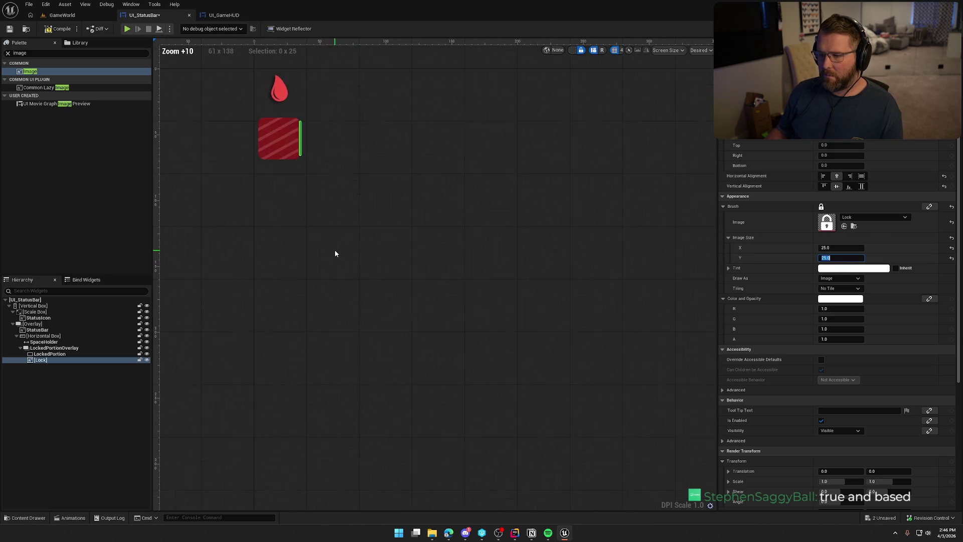
pyautogui.scroll(4, 335, 254)
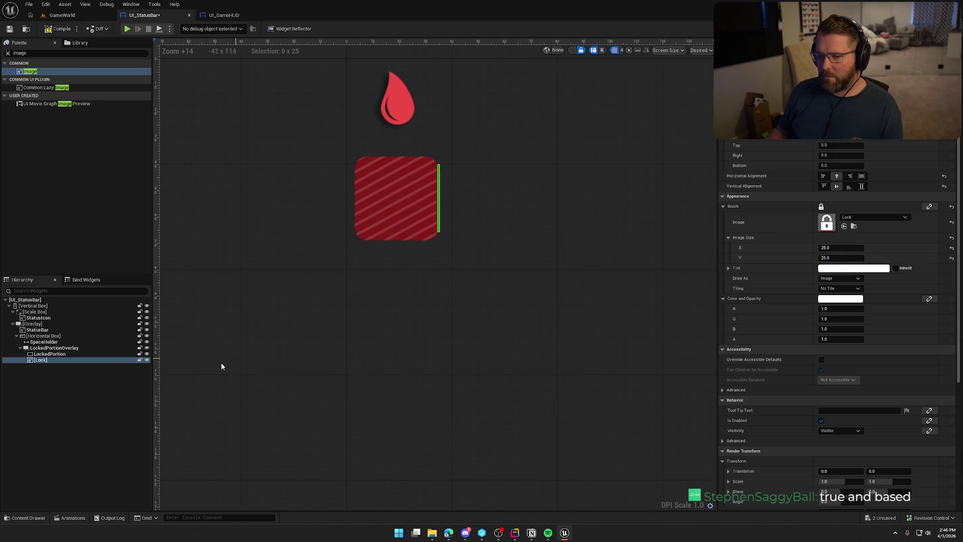
pyautogui.click(80, 353)
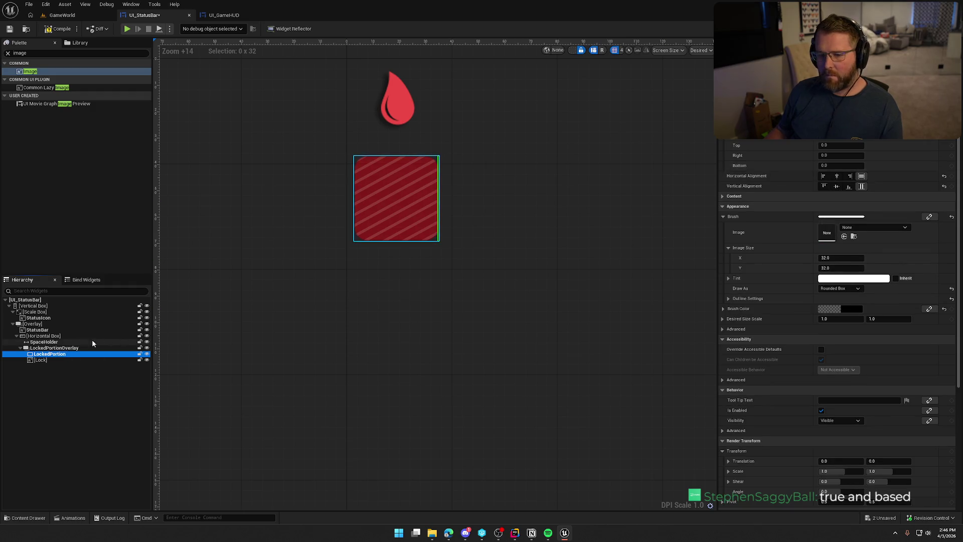
# Step: Resize the Lock image to 15 by 15 and bring up its tint colour
pyautogui.click(79, 347)
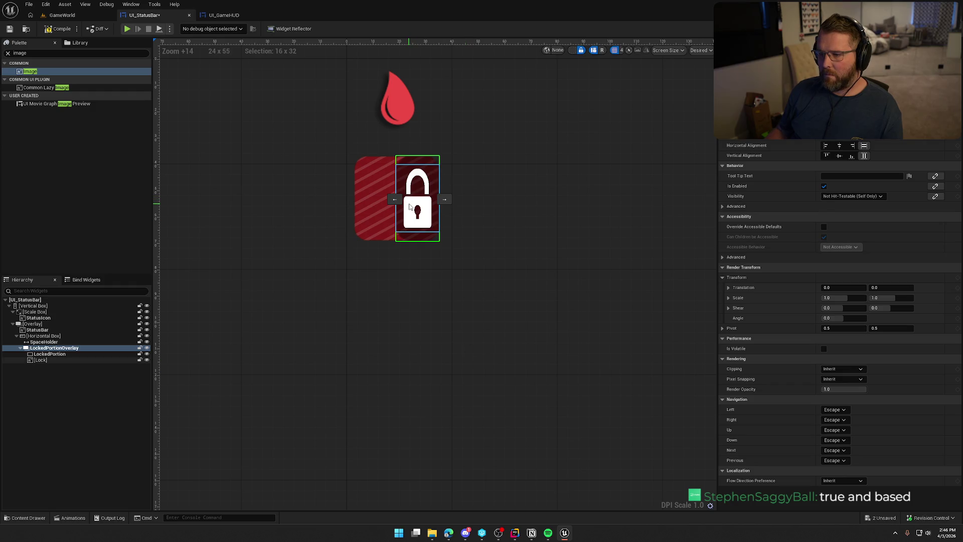
pyautogui.click(409, 207)
pyautogui.click(832, 248)
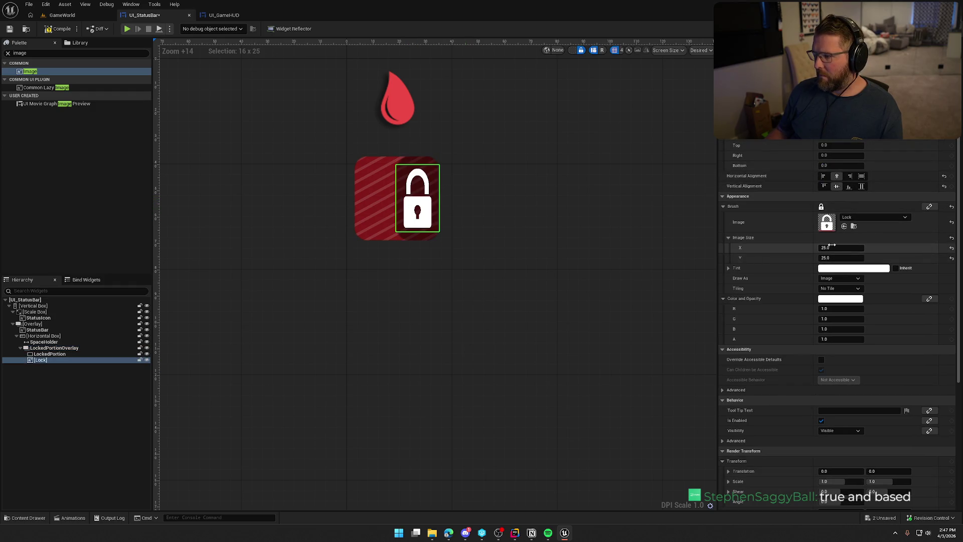
pyautogui.press('Tab')
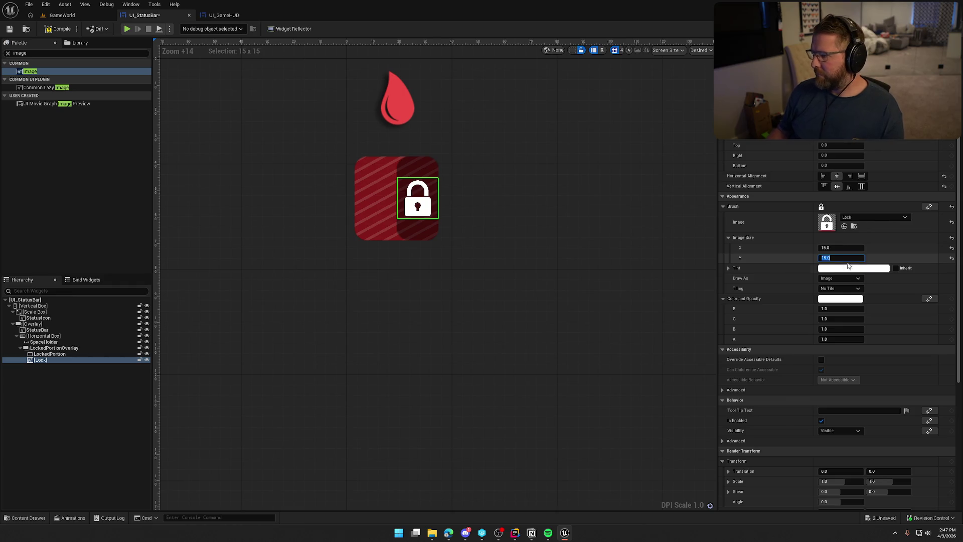
pyautogui.click(846, 271)
pyautogui.moveTo(788, 319); pyautogui.dragTo(787, 291)
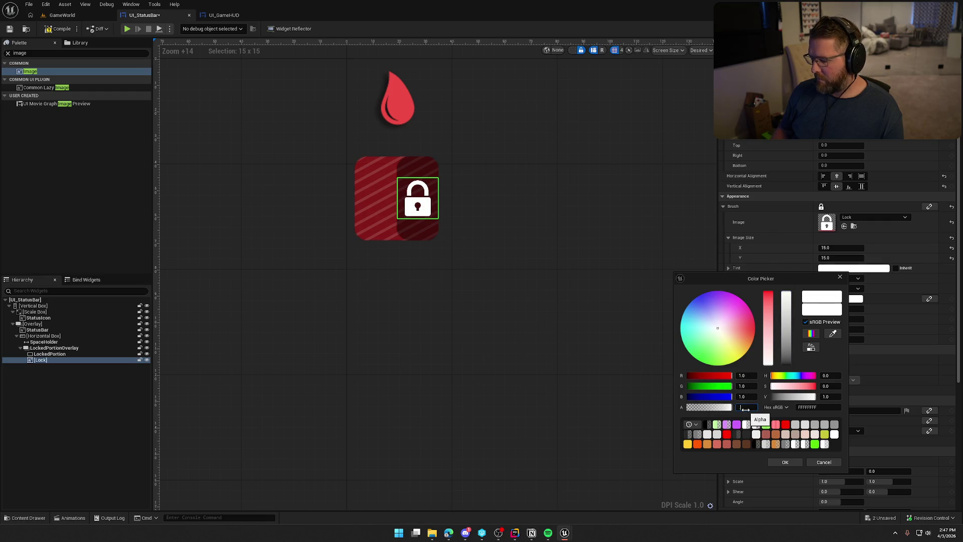
# Step: Give the lock tint 0.75 alpha and accept the colour
pyautogui.write('0.5')
pyautogui.press('Return')
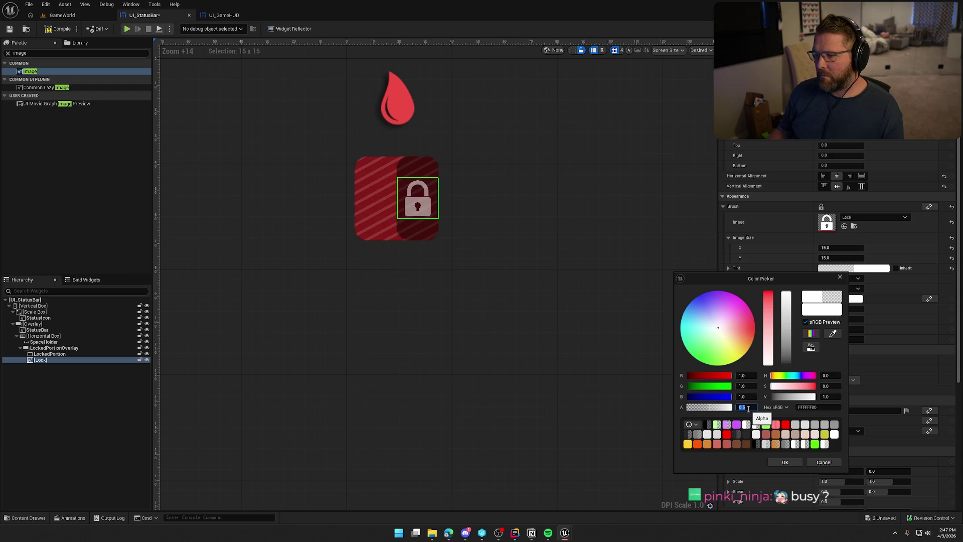
pyautogui.write('0.75')
pyautogui.press('Return')
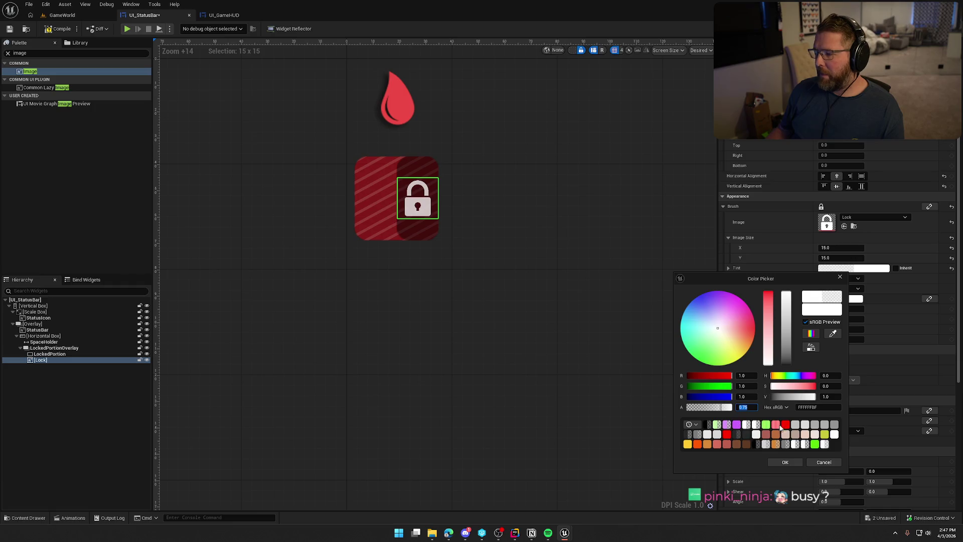
pyautogui.click(784, 462)
pyautogui.click(524, 284)
# Step: Wrap the Lock image in a Scale Box from the Hierarchy
pyautogui.click(424, 206)
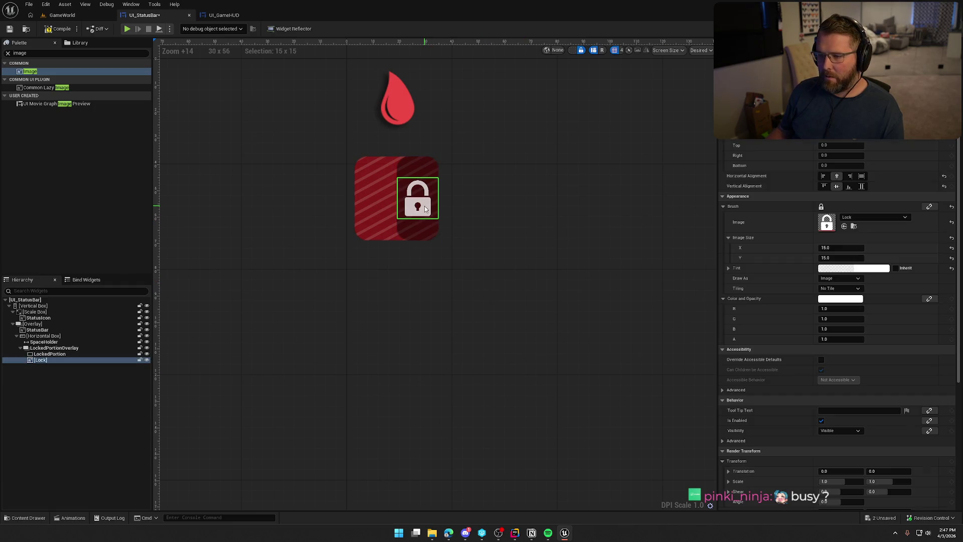
pyautogui.rightClick(41, 364)
pyautogui.moveTo(81, 442)
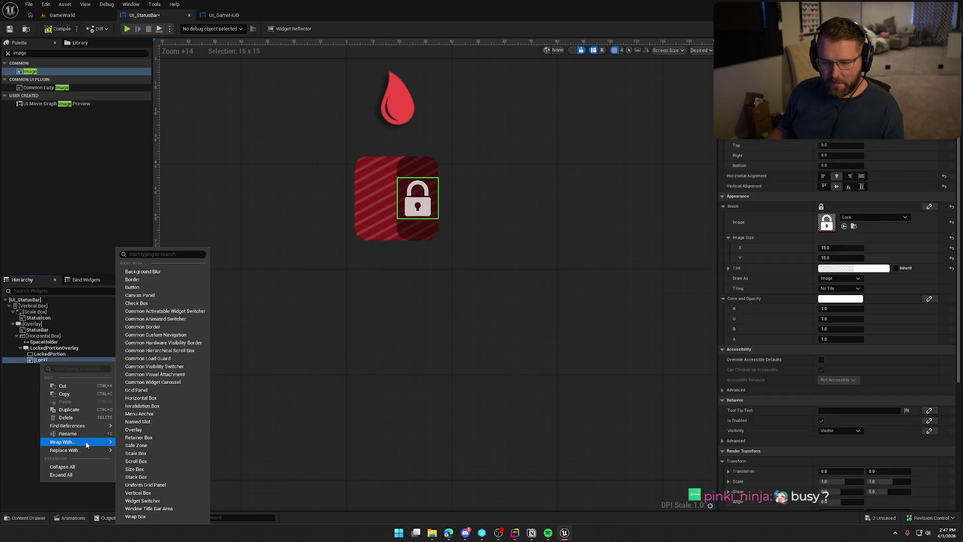
pyautogui.click(157, 453)
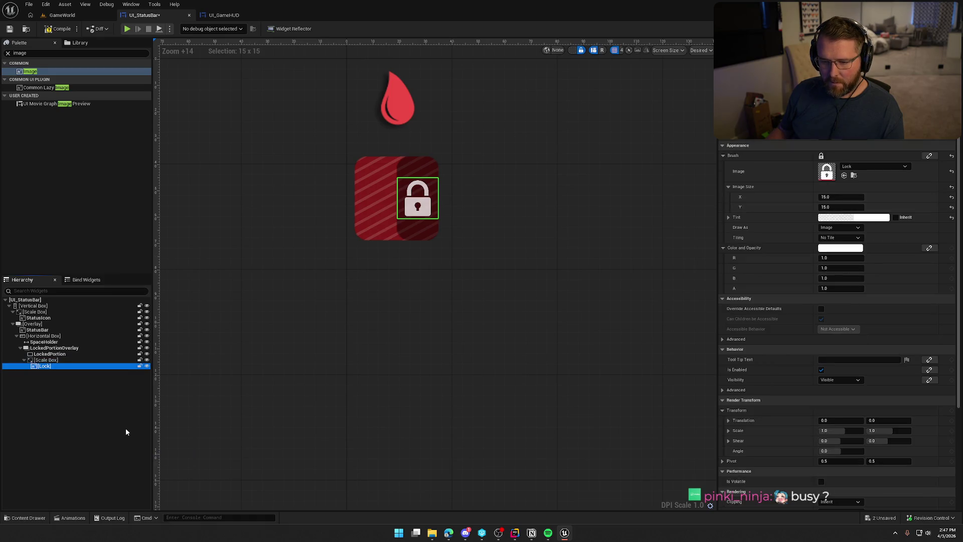
# Step: Set the Scale Box to Scale to Fit with Stretch Direction Down Only
pyautogui.click(58, 361)
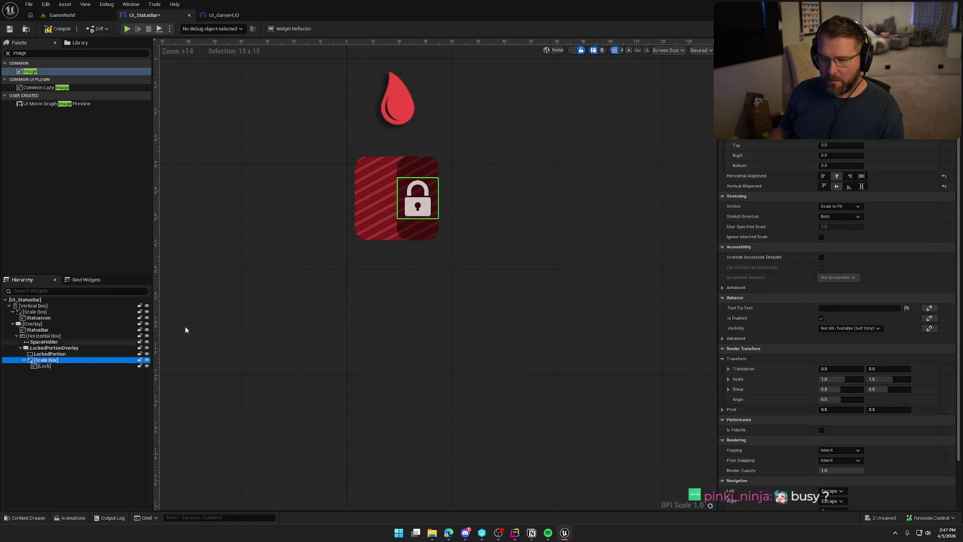
pyautogui.click(841, 205)
pyautogui.click(832, 228)
pyautogui.click(836, 216)
pyautogui.click(838, 231)
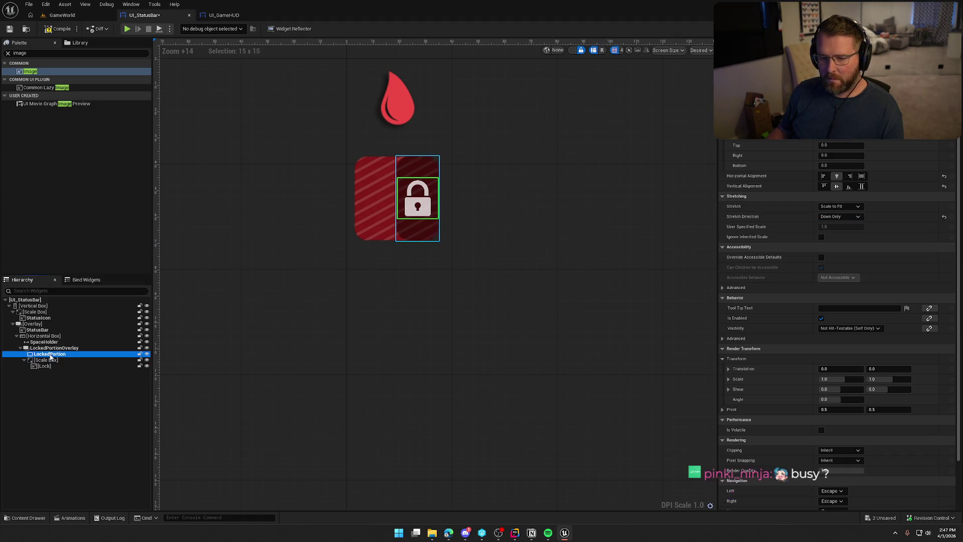
# Step: Set the LockedPortionOverlay's Fill width share to 0.5
pyautogui.click(421, 231)
pyautogui.click(421, 230)
pyautogui.click(870, 135)
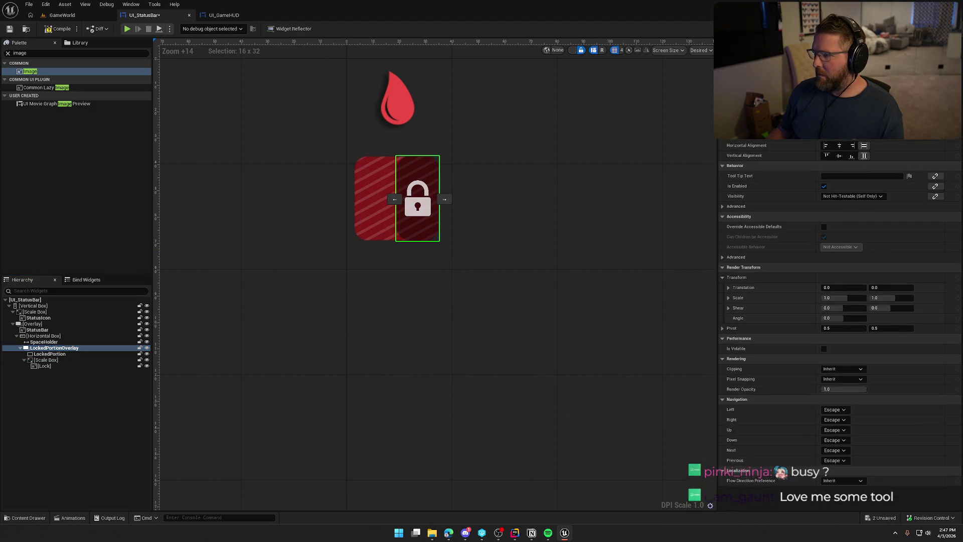
pyautogui.write('0.5')
pyautogui.press('Return')
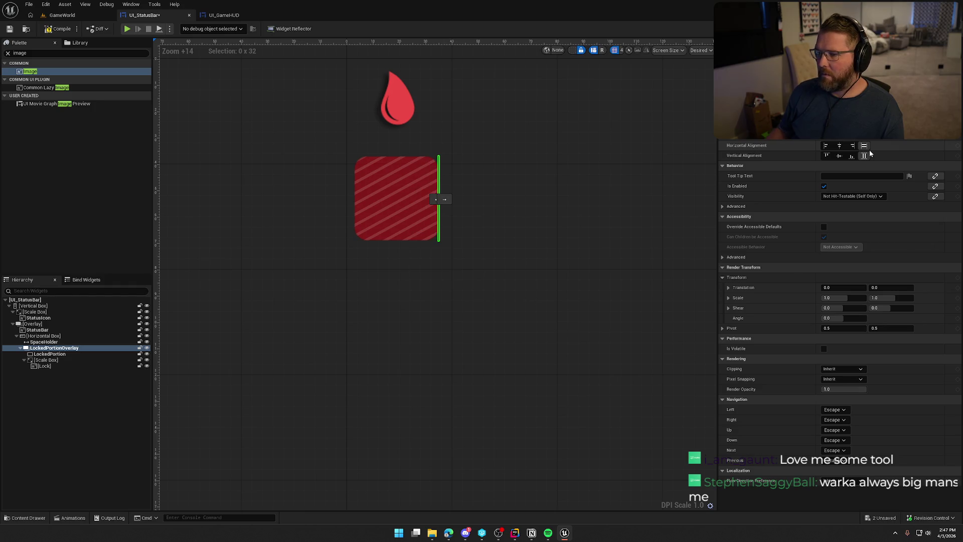
pyautogui.click(513, 315)
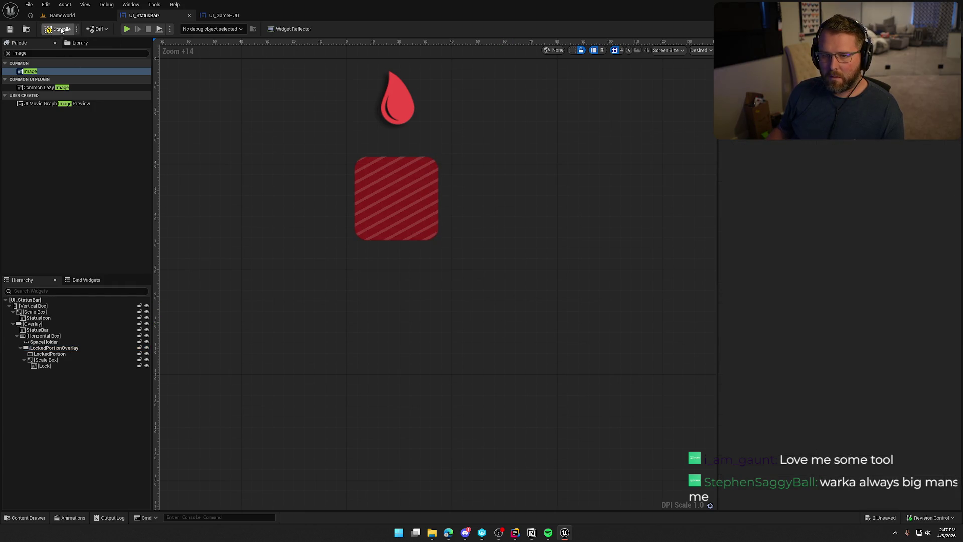
pyautogui.click(62, 15)
# Step: Play in editor, walk up the hill, and run slomo 10 from console history
pyautogui.hotkey('alt', 'p')
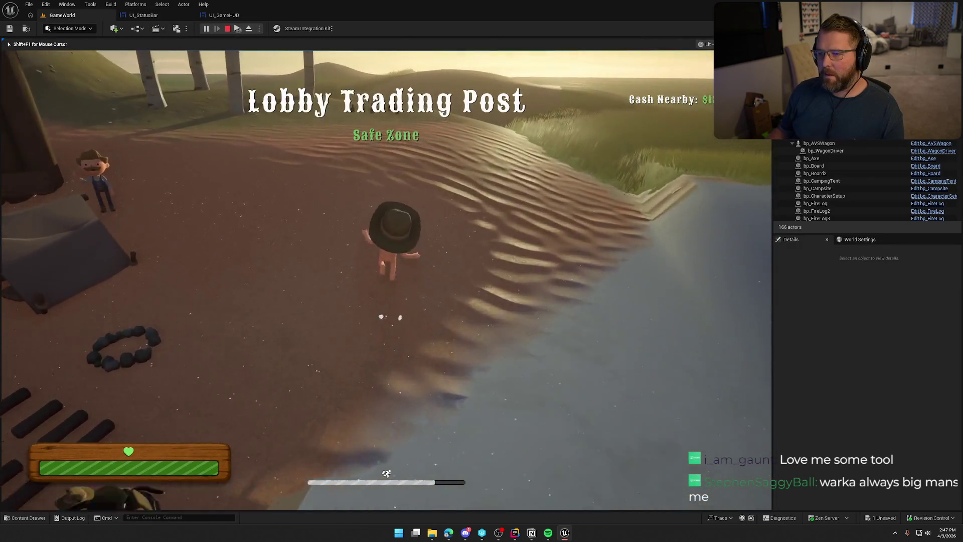
pyautogui.press('w')
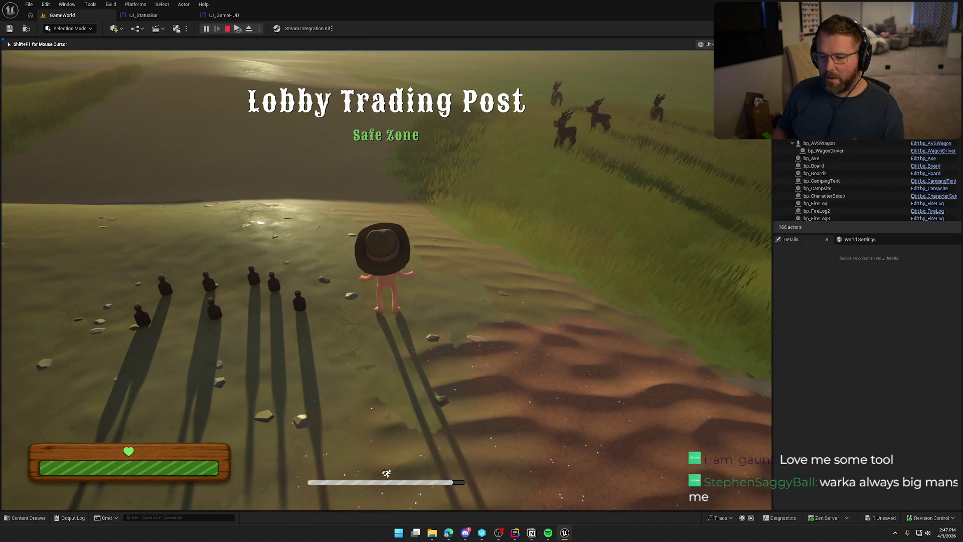
pyautogui.press('`')
pyautogui.press('Up')
pyautogui.press('Up')
pyautogui.press('Return')
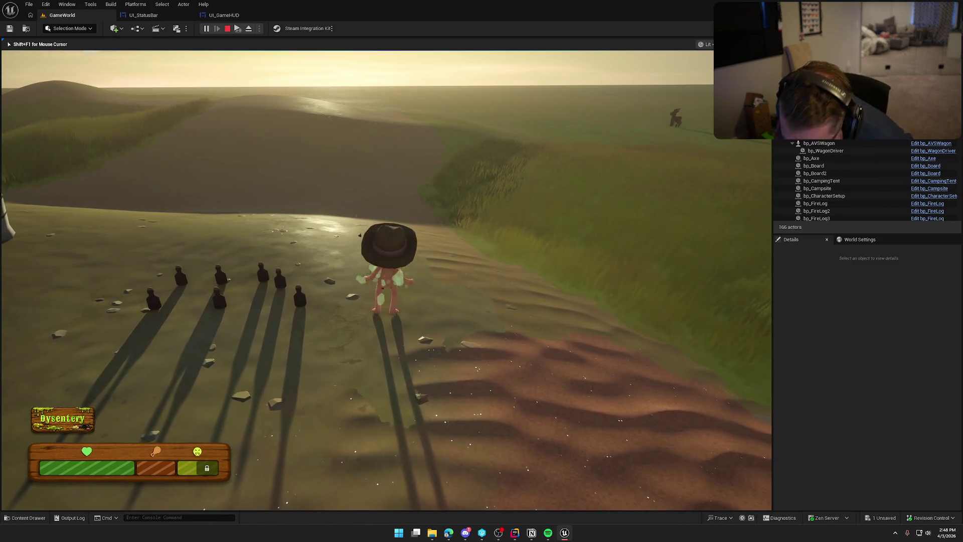
# Step: Speed the game with slomo 10, turn toward the bottles, then restore normal speed with slomo 1
pyautogui.press('`')
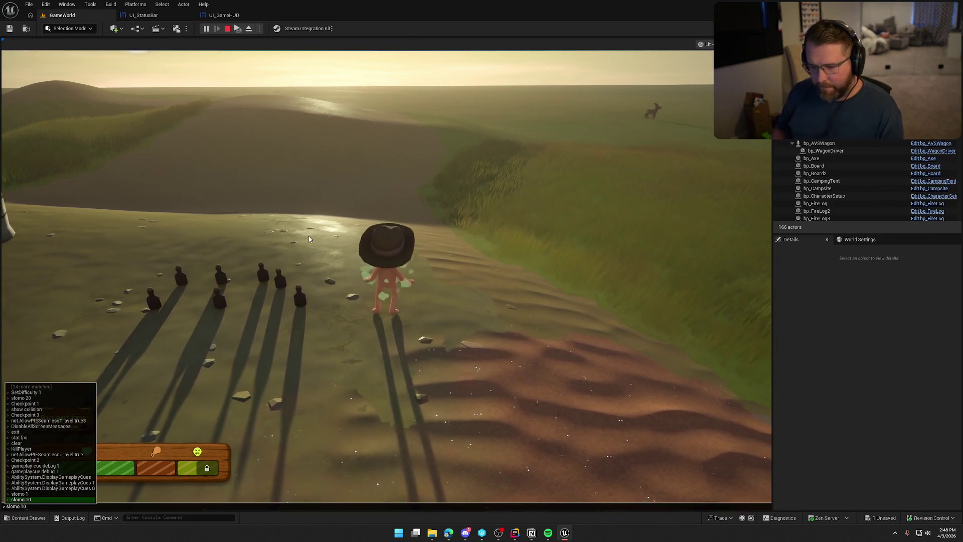
pyautogui.press('Up')
pyautogui.press('Return')
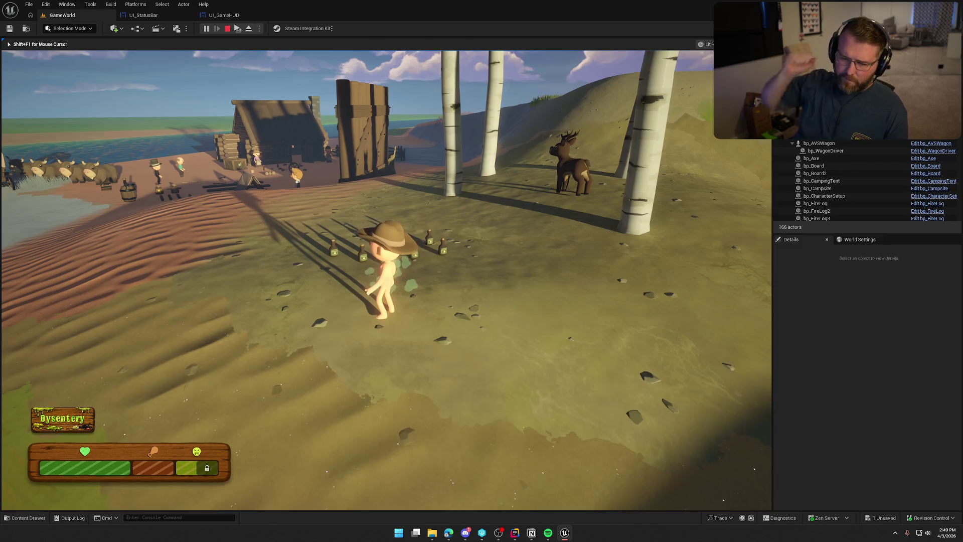
pyautogui.press('d')
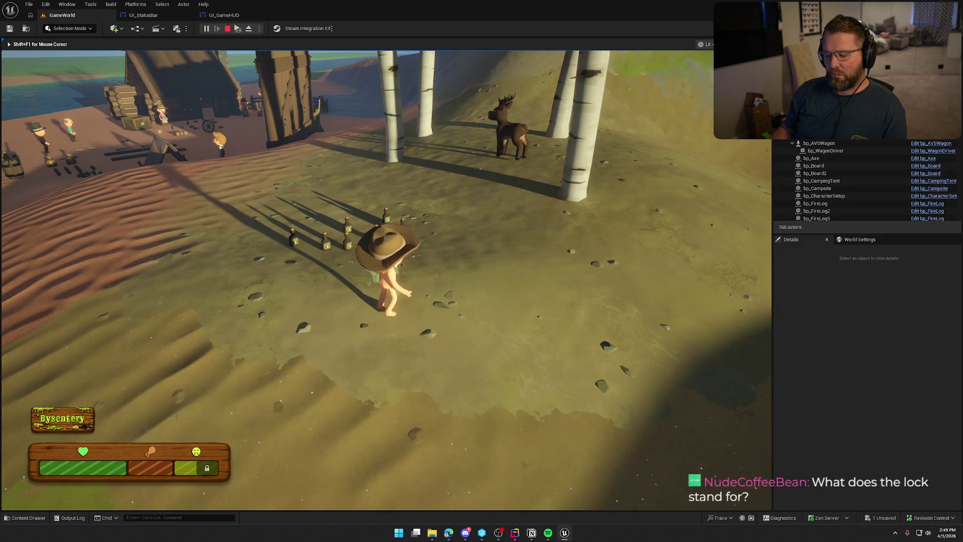
pyautogui.press('`')
pyautogui.press('Up')
pyautogui.press('Up')
pyautogui.press('Return')
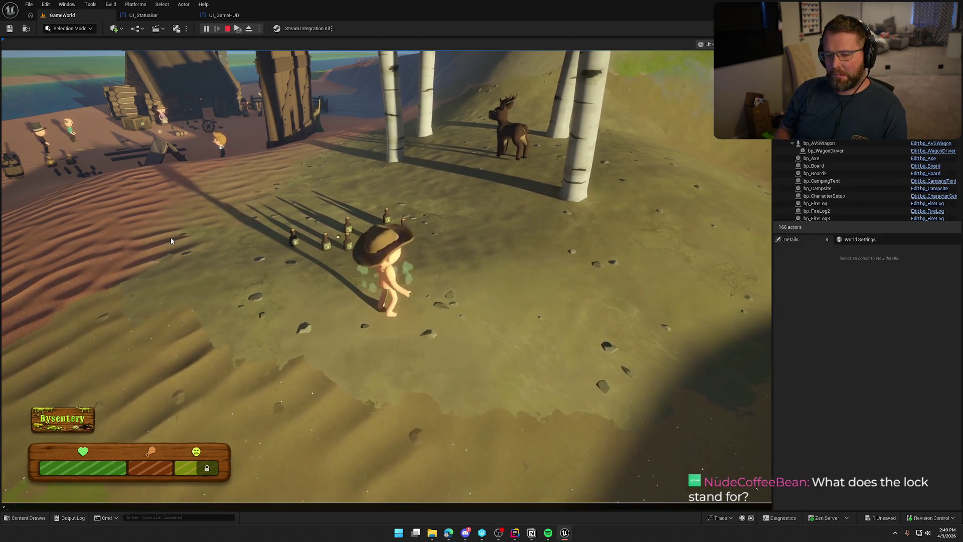
pyautogui.press('`')
pyautogui.press('Up')
pyautogui.press('Up')
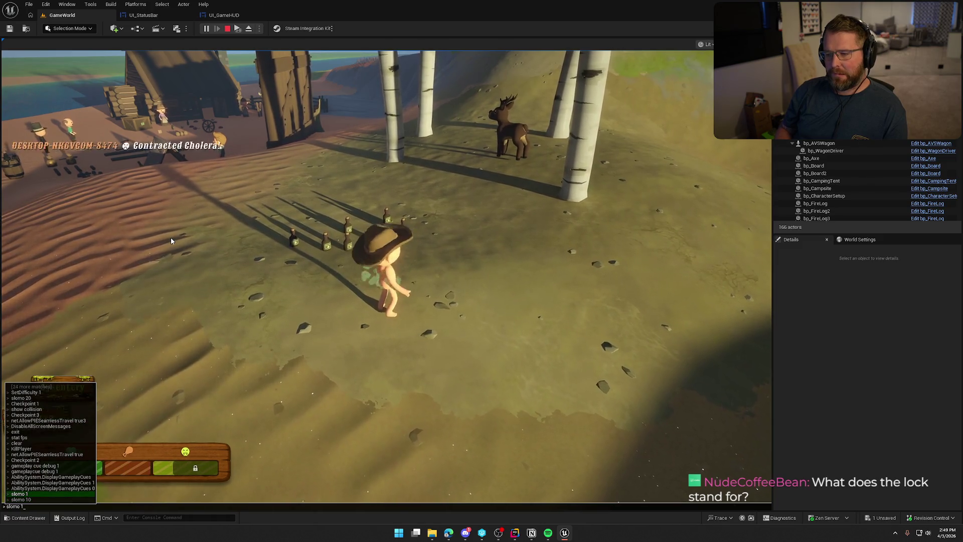
pyautogui.press('Return')
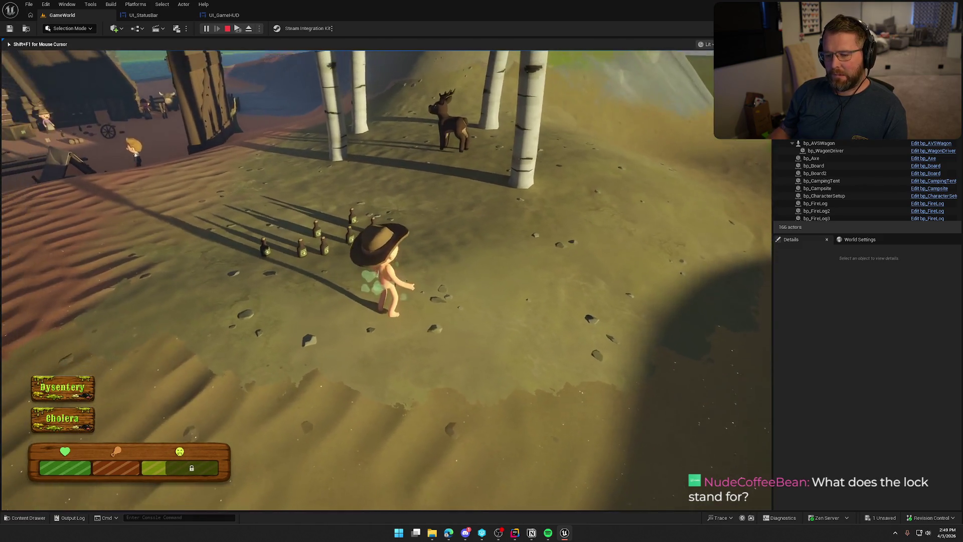
# Step: Pick up a medicine bottle, use it on the character, and sprint toward camp
pyautogui.press('w')
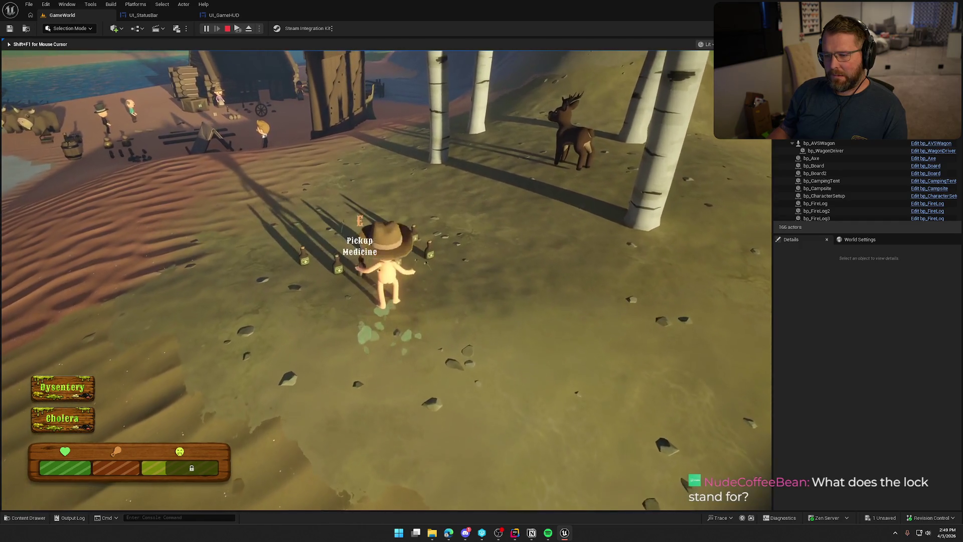
pyautogui.press('e')
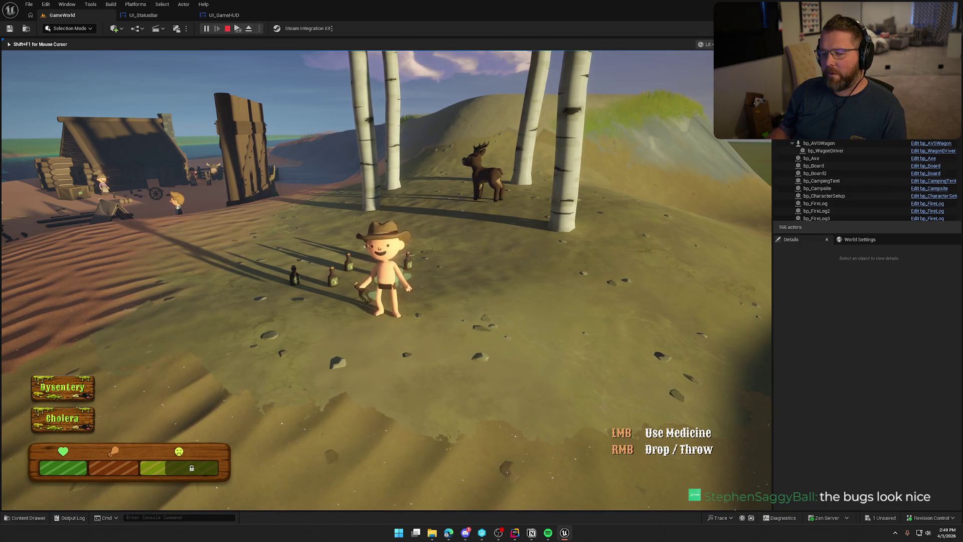
pyautogui.click(385, 280)
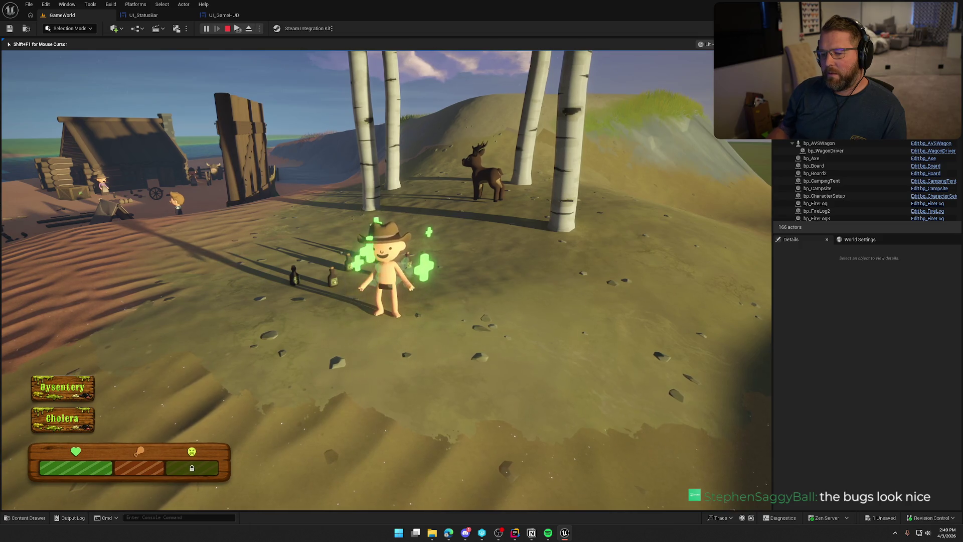
pyautogui.press('w')
pyautogui.press('shift')
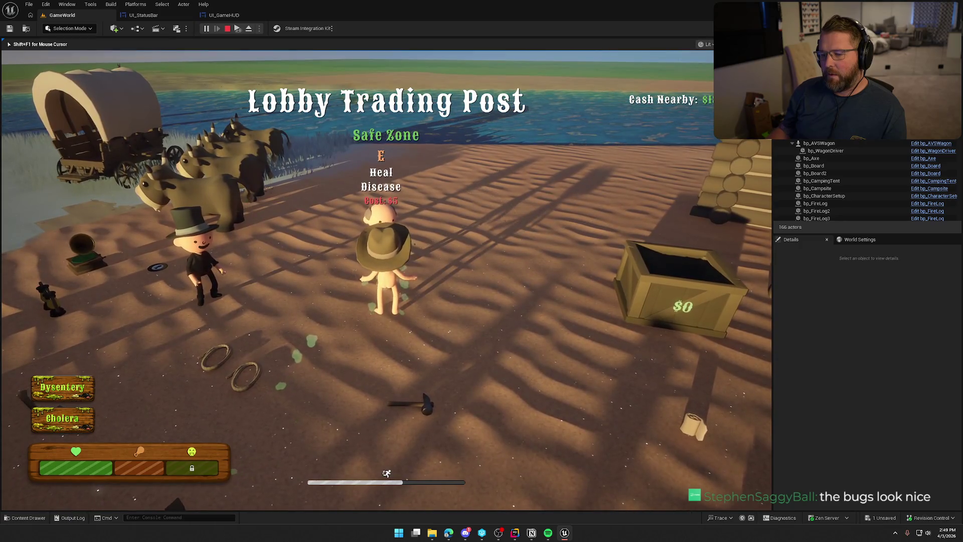
# Step: Heal Dysentery and Cholera at the trader, run back toward the hill, and stop playing
pyautogui.press('e')
pyautogui.press('e')
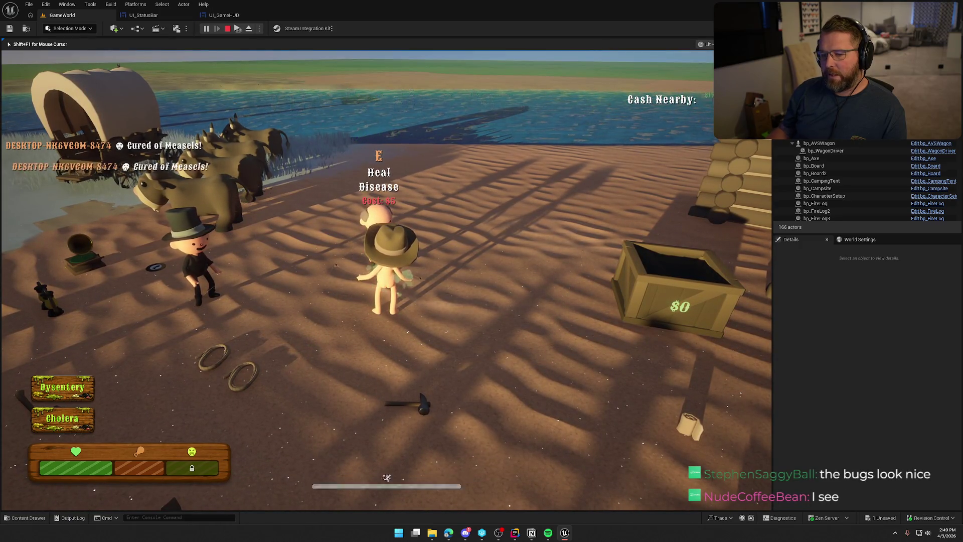
pyautogui.press('e')
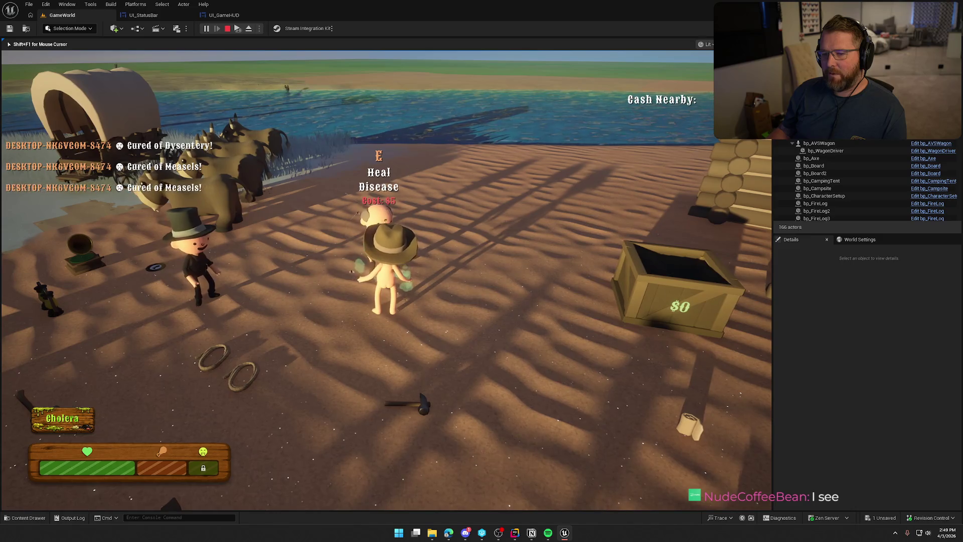
pyautogui.press('e')
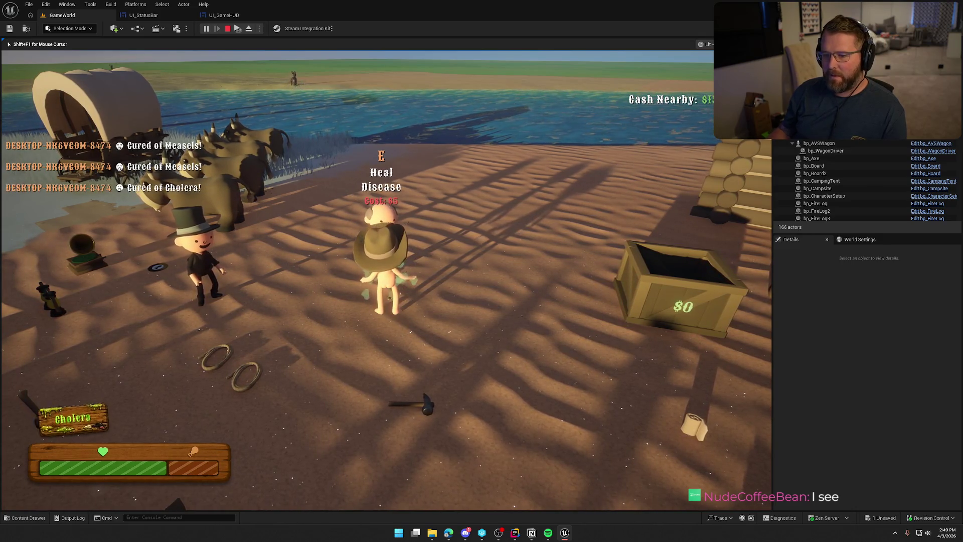
pyautogui.hotkey('shift', 'w')
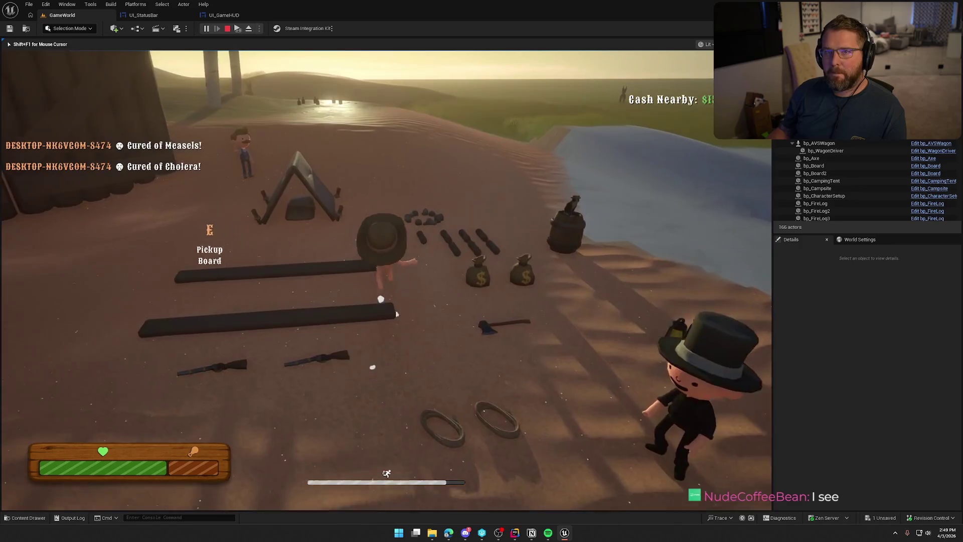
pyautogui.hotkey('shift', 'w')
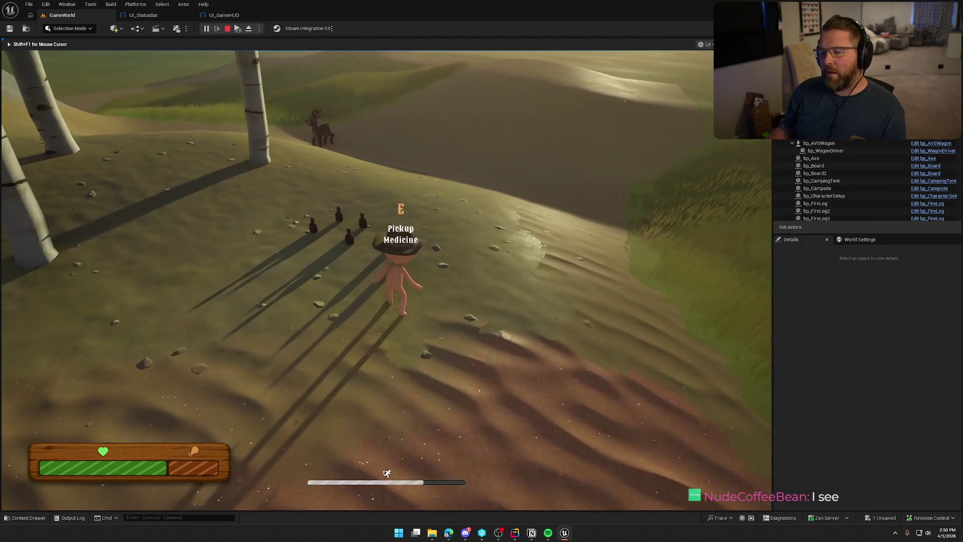
pyautogui.press('Escape')
# Step: In UI_StatusBar, widen the LockedPortionOverlay so the lock icon shows
pyautogui.click(186, 16)
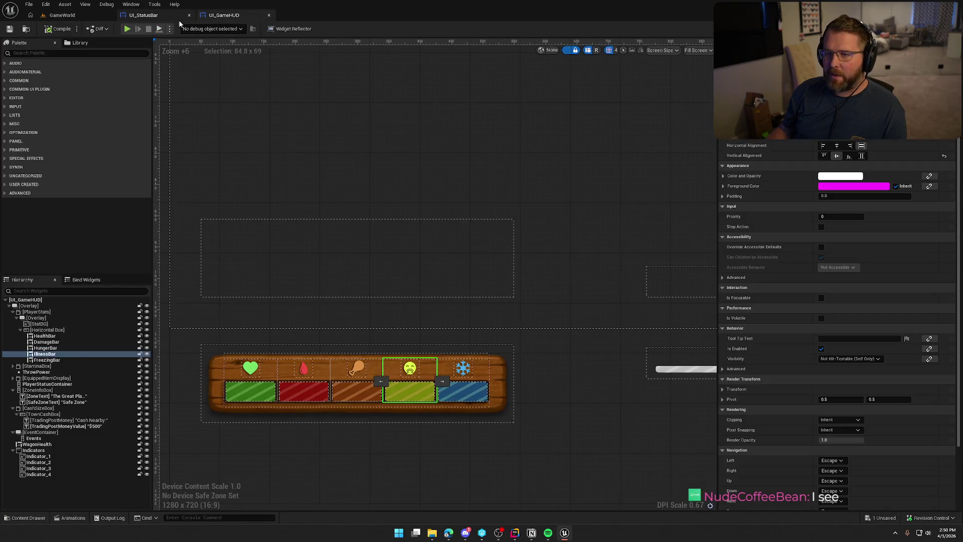
pyautogui.click(91, 366)
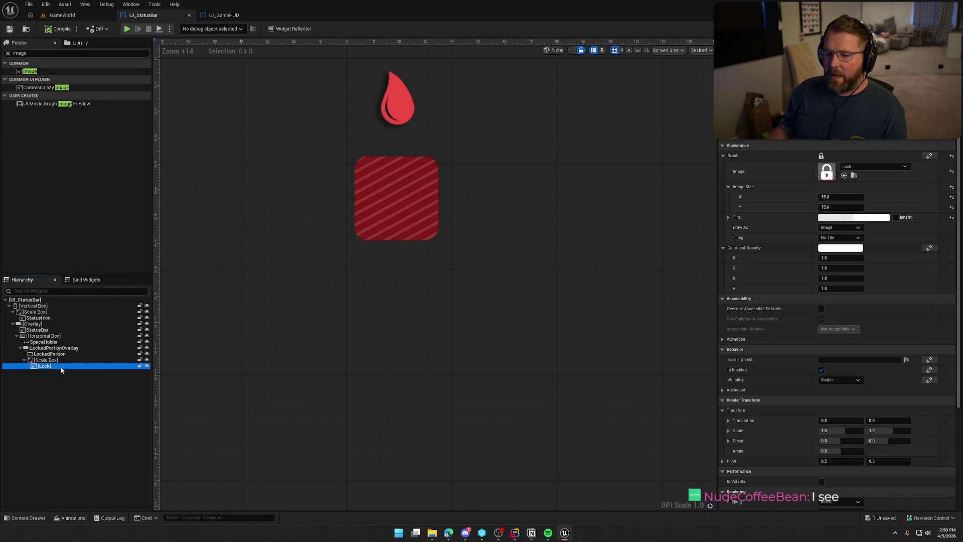
pyautogui.click(55, 348)
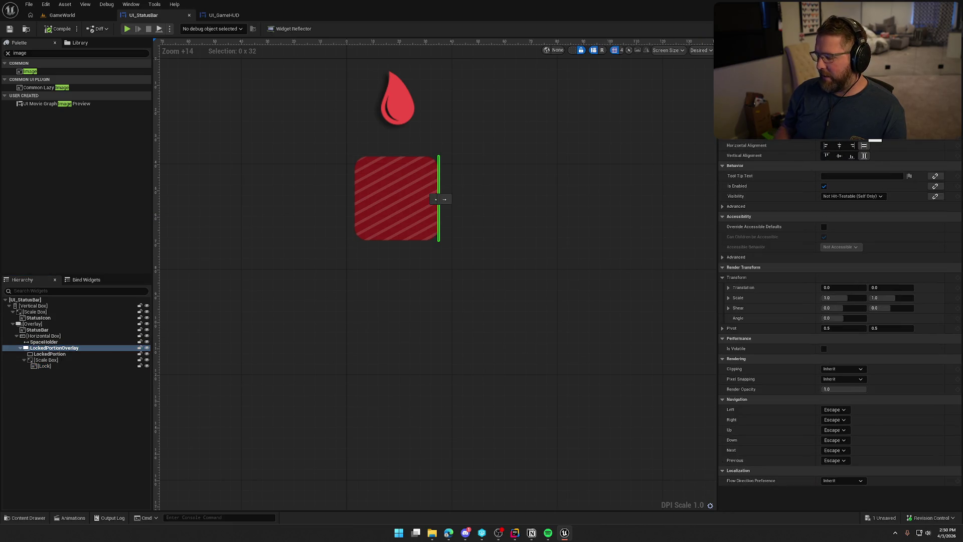
pyautogui.moveTo(435, 199); pyautogui.dragTo(394, 199)
# Step: Set the Lock image size to 20 by 20 and go back to GameWorld
pyautogui.click(418, 215)
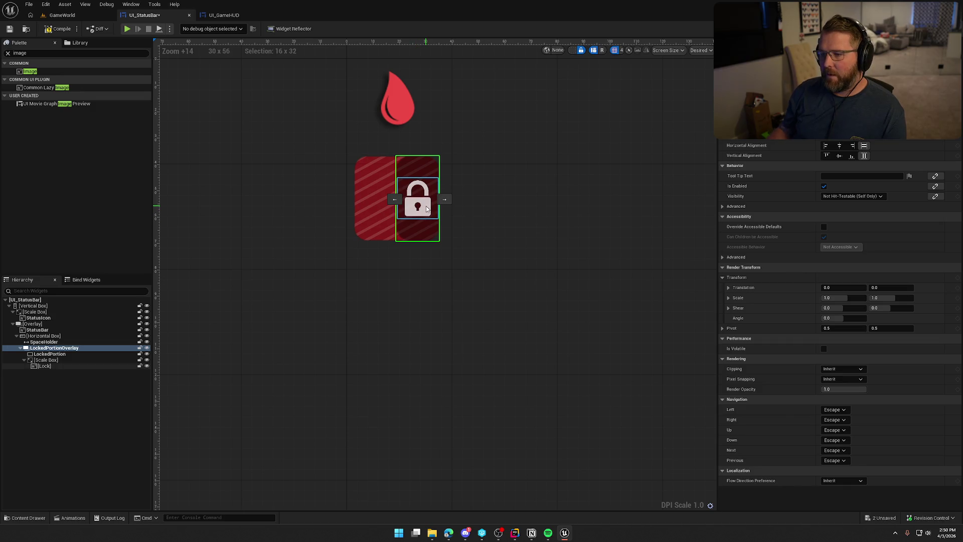
pyautogui.click(828, 197)
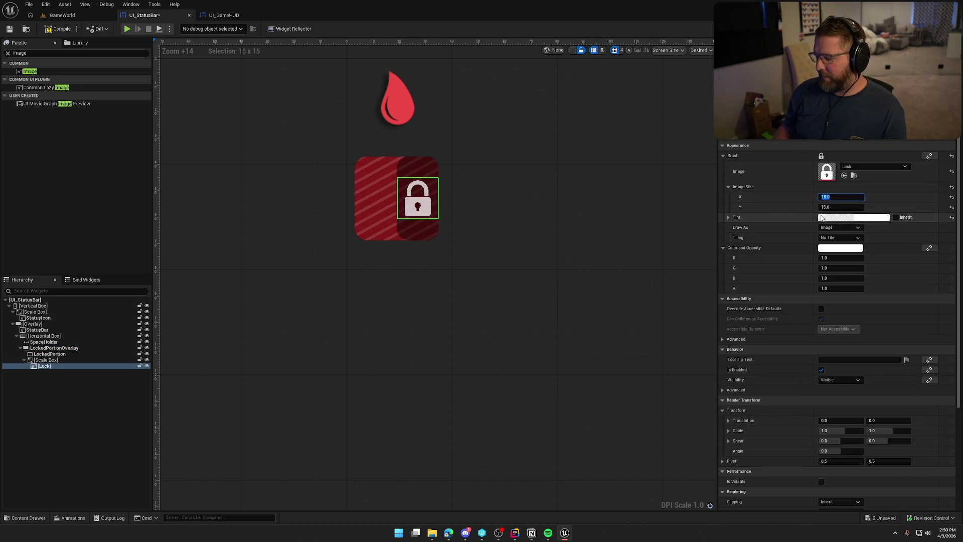
pyautogui.write('0')
pyautogui.press('Tab')
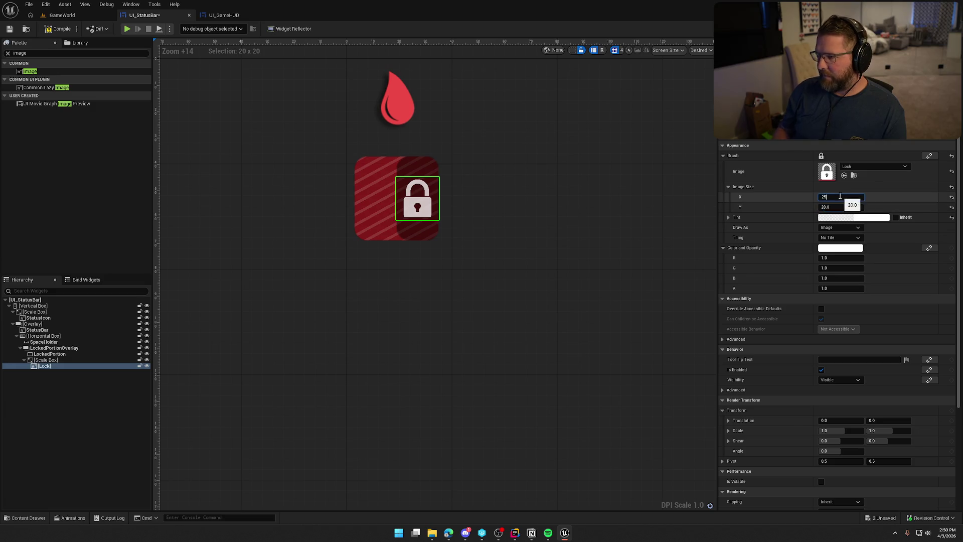
pyautogui.click(406, 233)
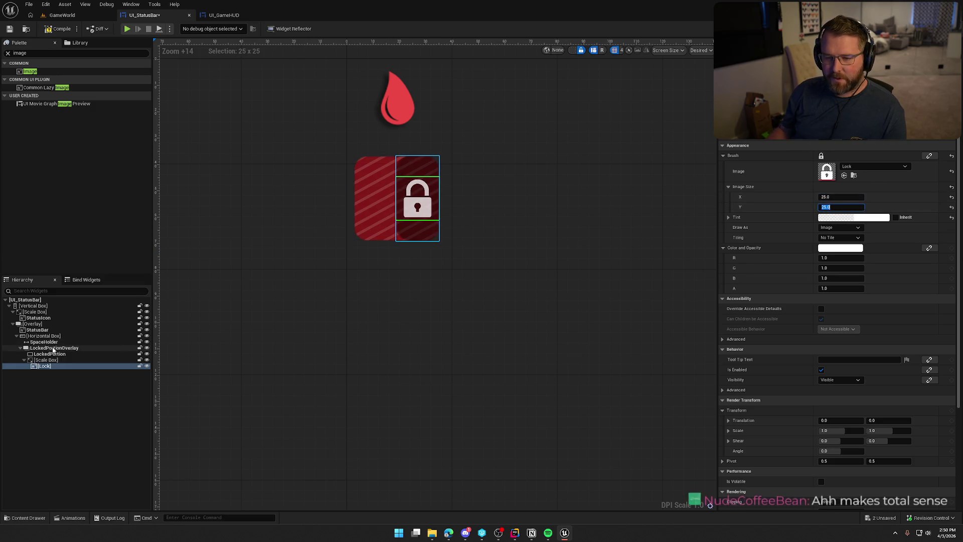
pyautogui.click(63, 19)
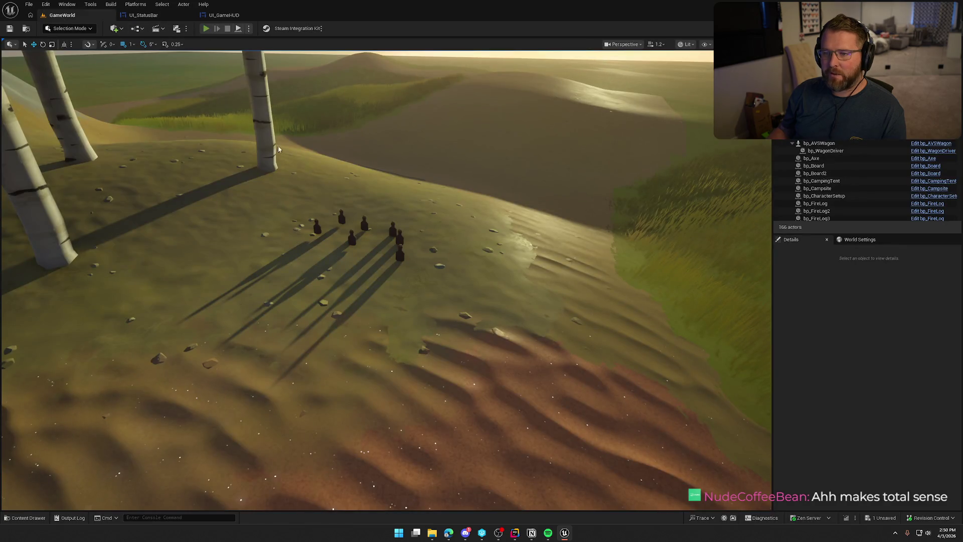
pyautogui.hotkey('alt', 'p')
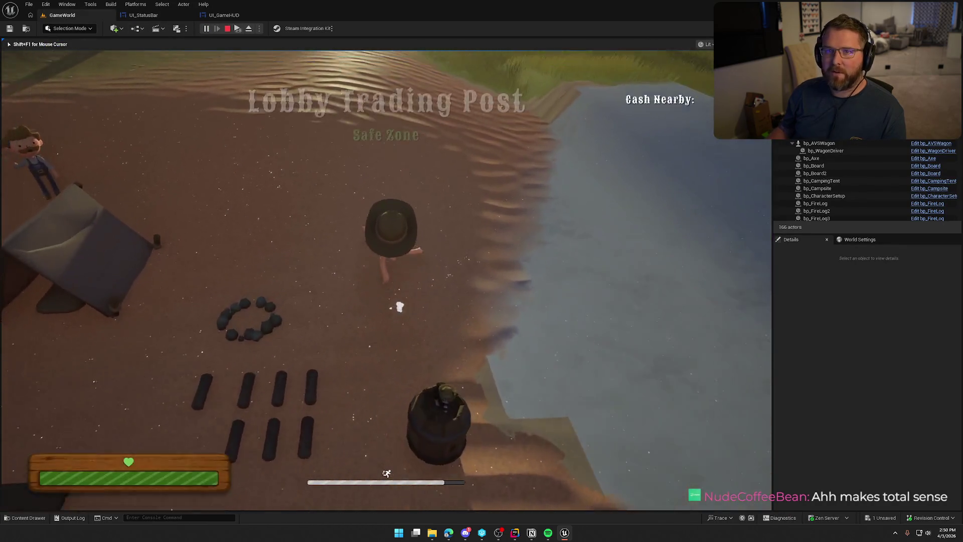
pyautogui.press('w')
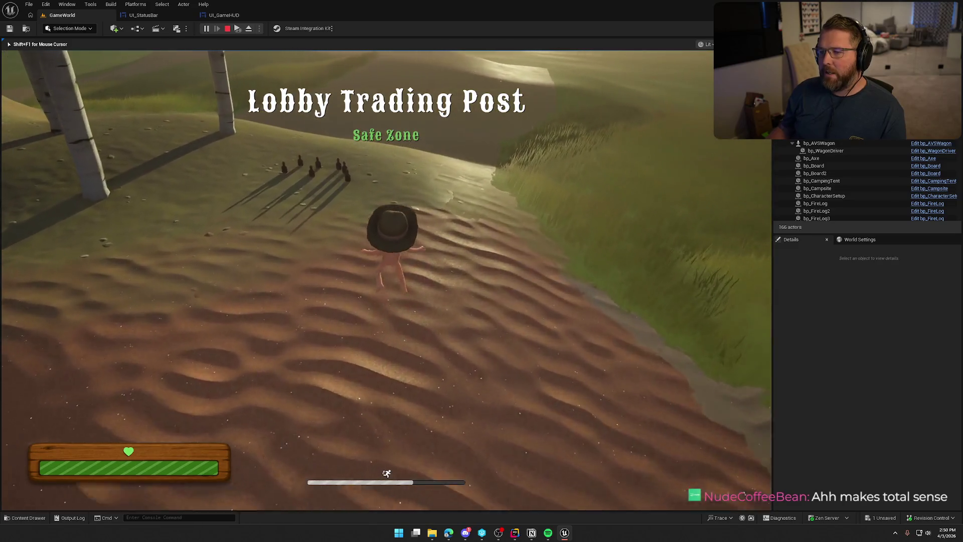
pyautogui.press('w')
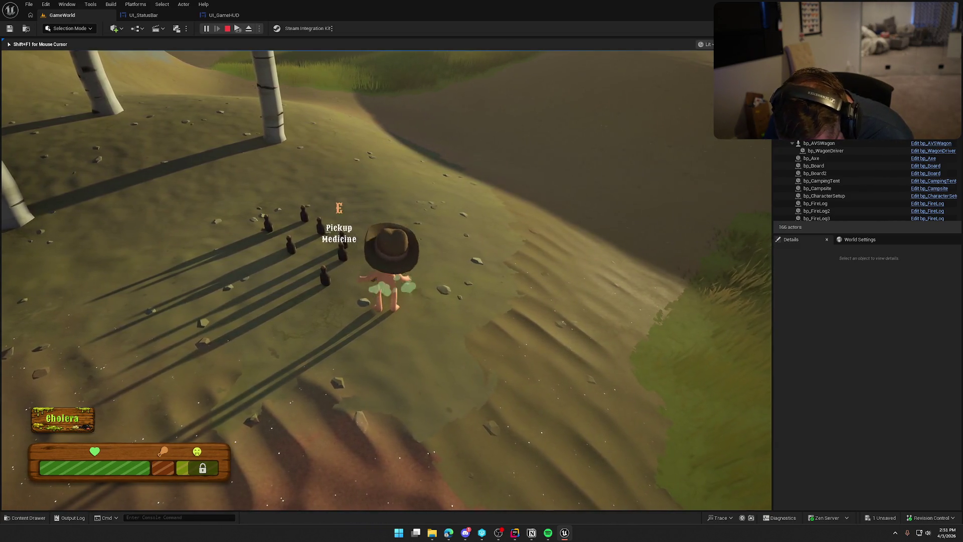
pyautogui.press('Escape')
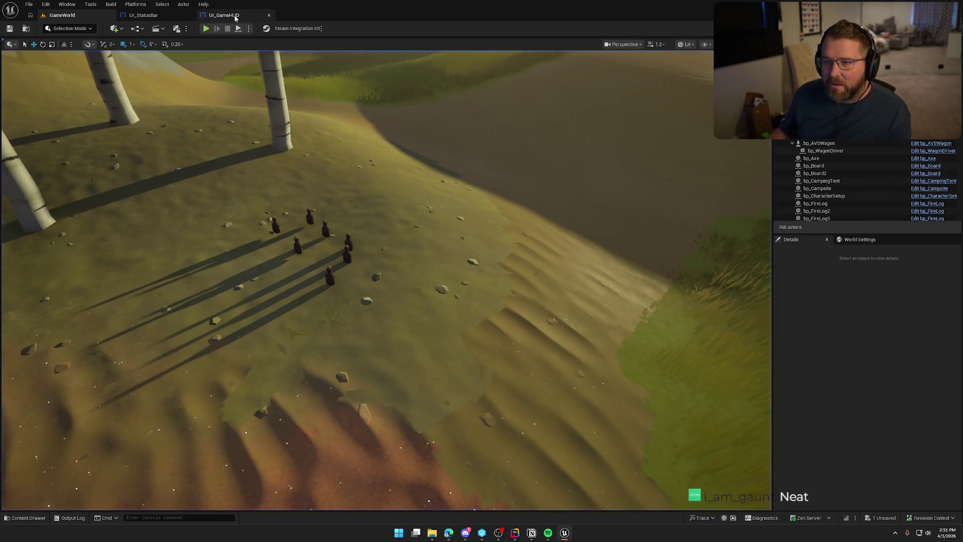
# Step: Check the Lock image's 20 by 20 size in UI_StatusBar and save the widget
pyautogui.click(223, 15)
pyautogui.click(143, 15)
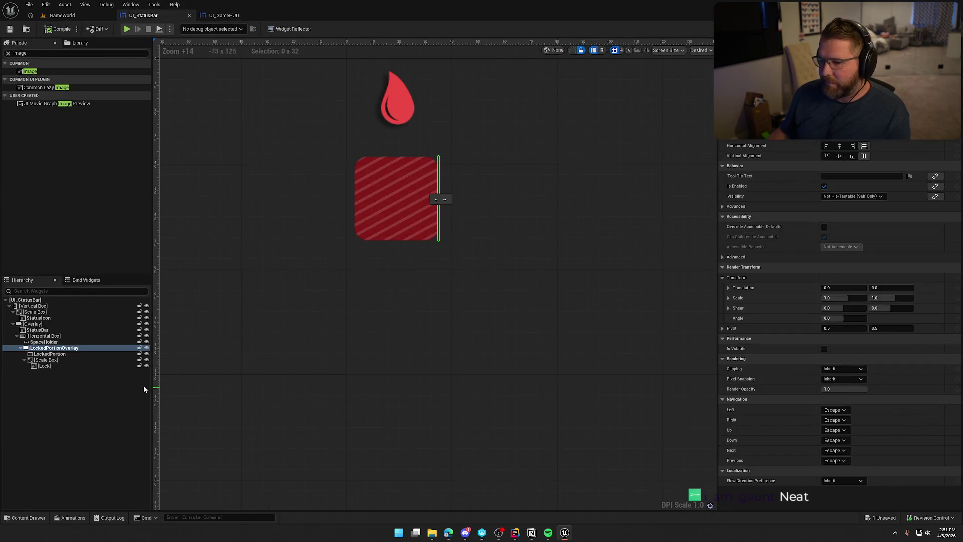
pyautogui.click(60, 366)
pyautogui.click(850, 197)
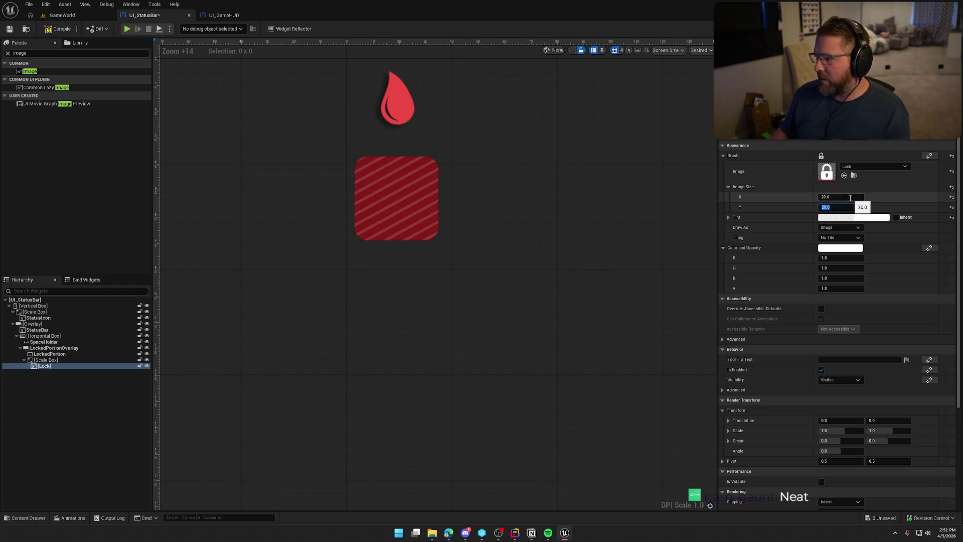
pyautogui.hotkey('ctrl', 's')
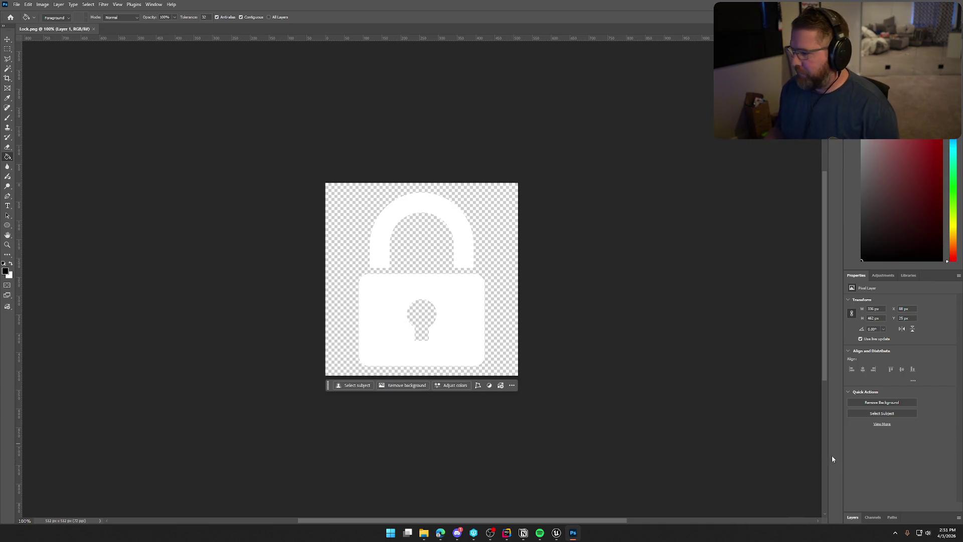
# Step: Scale the lock on Layer 1 down to about 250 by 342 px
pyautogui.click(853, 517)
pyautogui.click(866, 490)
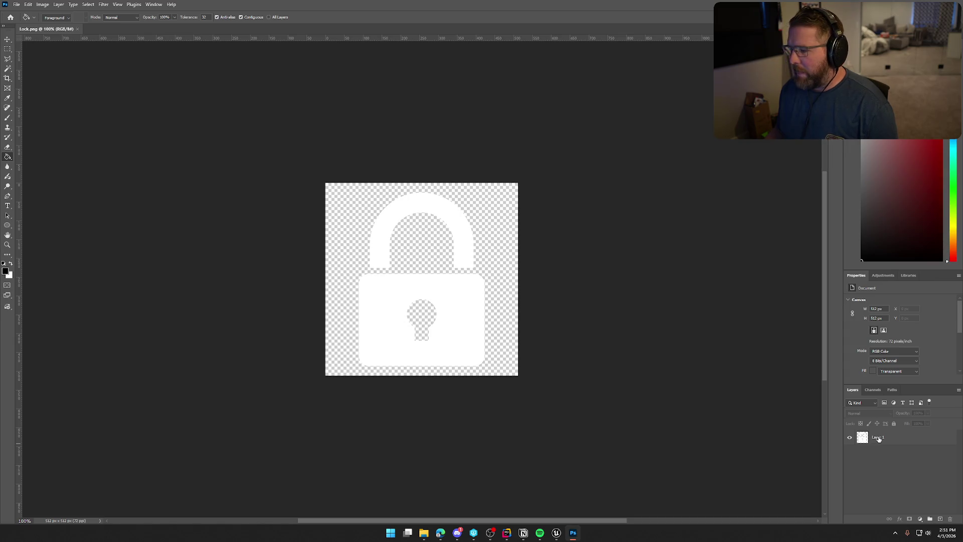
pyautogui.click(877, 439)
pyautogui.hotkey('ctrl', 't')
pyautogui.moveTo(484, 366); pyautogui.dragTo(466, 346)
pyautogui.press('g')
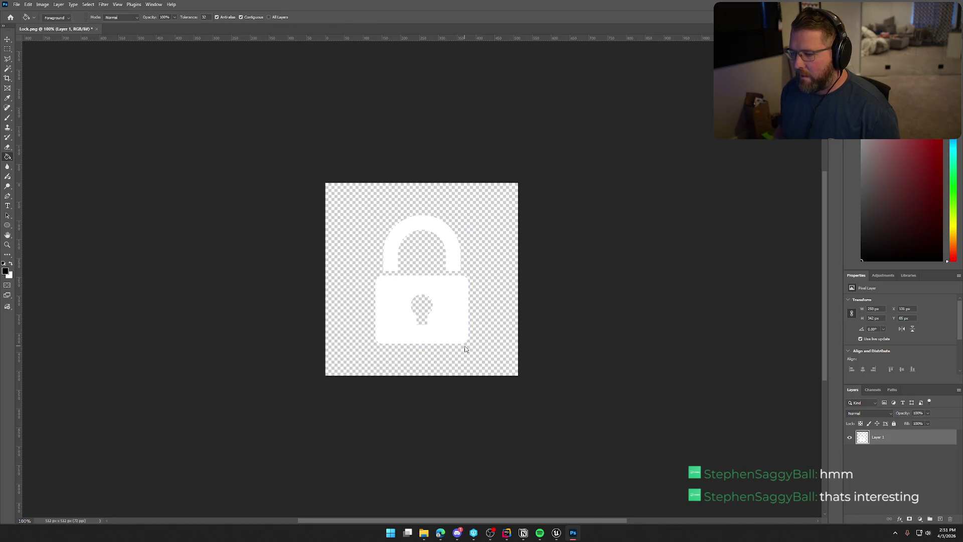
# Step: Add a Drop Shadow layer style to Layer 1's padlock
pyautogui.doubleClick(909, 439)
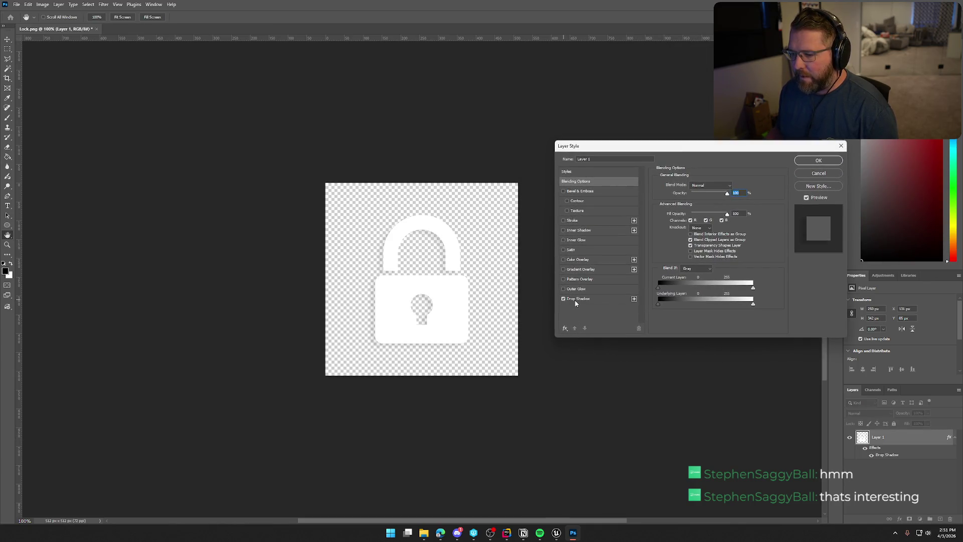
pyautogui.click(578, 299)
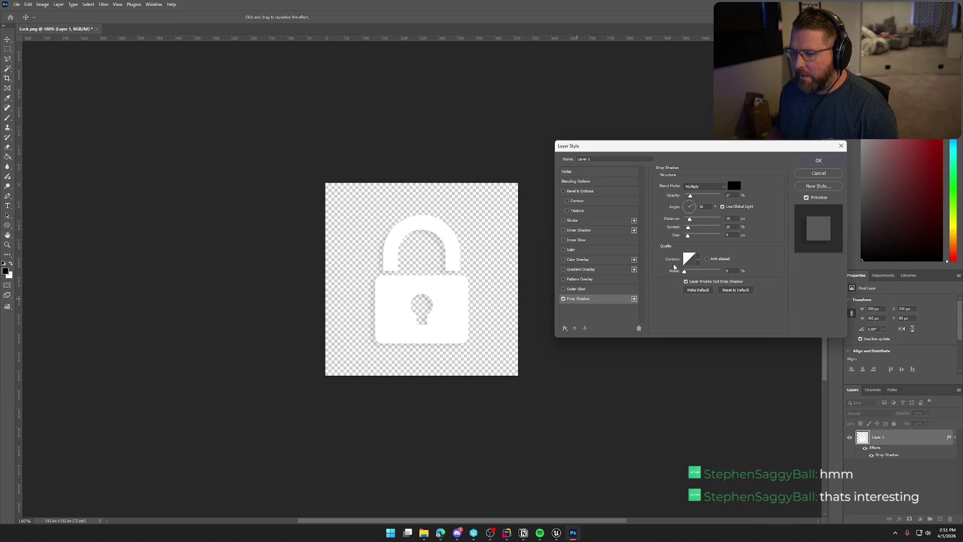
pyautogui.click(818, 161)
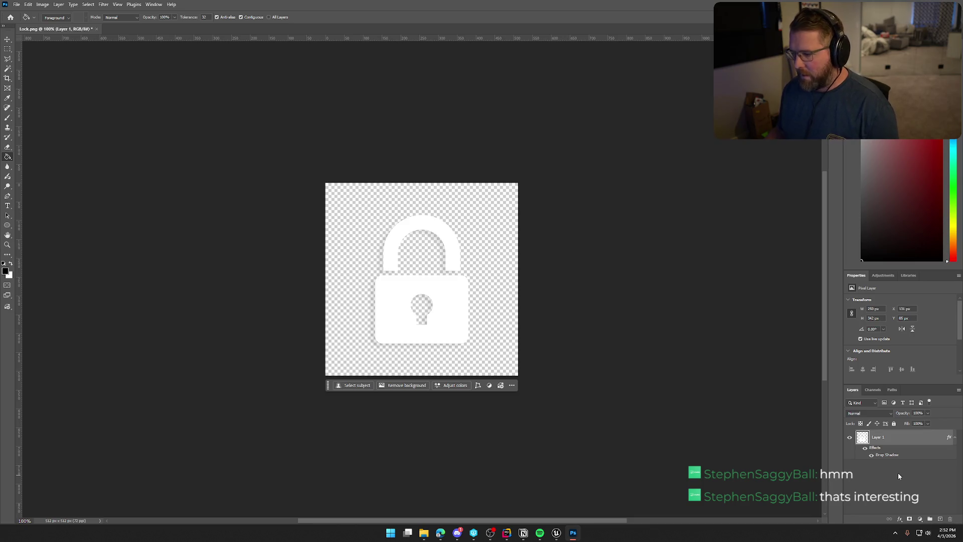
# Step: Scale the padlock up to about 320 by 436 px
pyautogui.hotkey('ctrl', 't')
pyautogui.moveTo(470, 344); pyautogui.dragTo(481, 358)
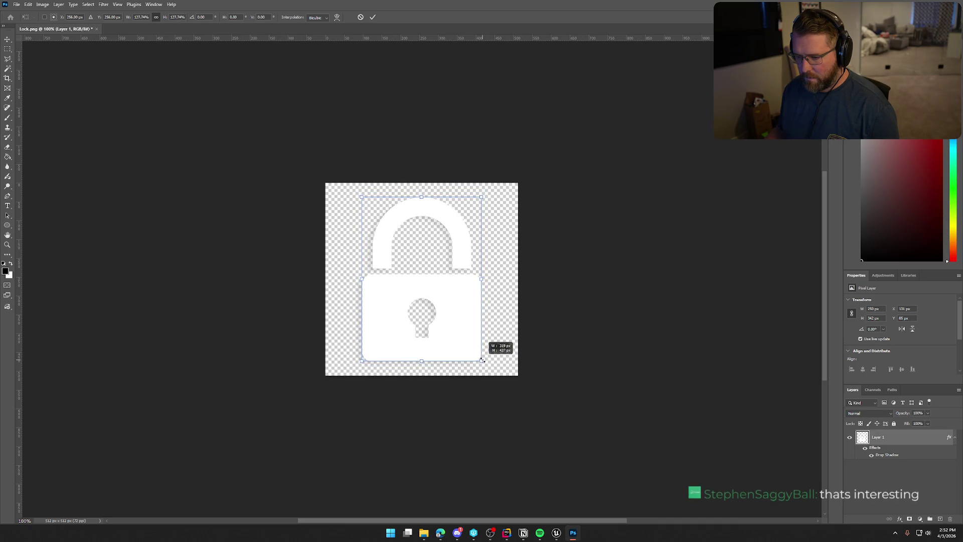
pyautogui.press('Return')
pyautogui.press('g')
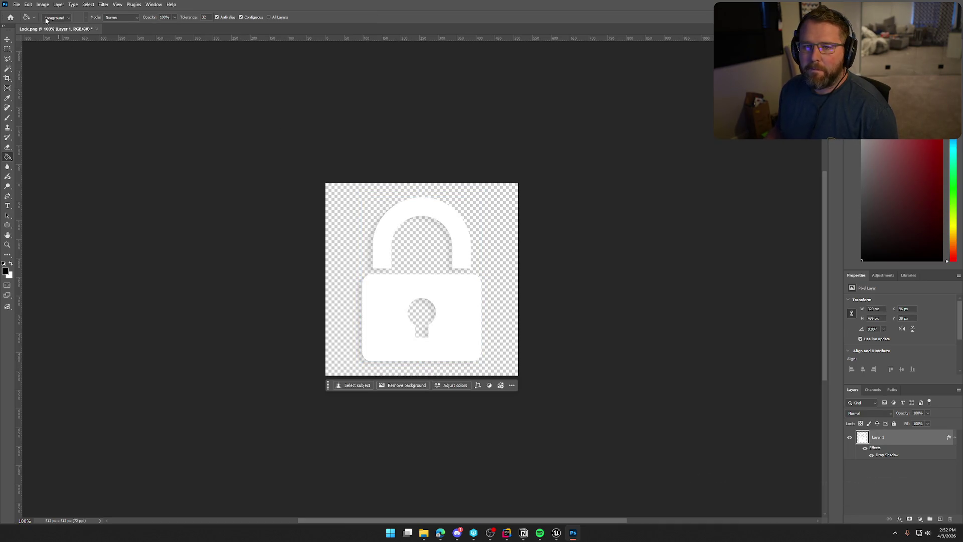
# Step: Quick Export the image as Lock.png into the TrailNError Icons folder
pyautogui.click(17, 4)
pyautogui.moveTo(55, 133)
pyautogui.click(154, 144)
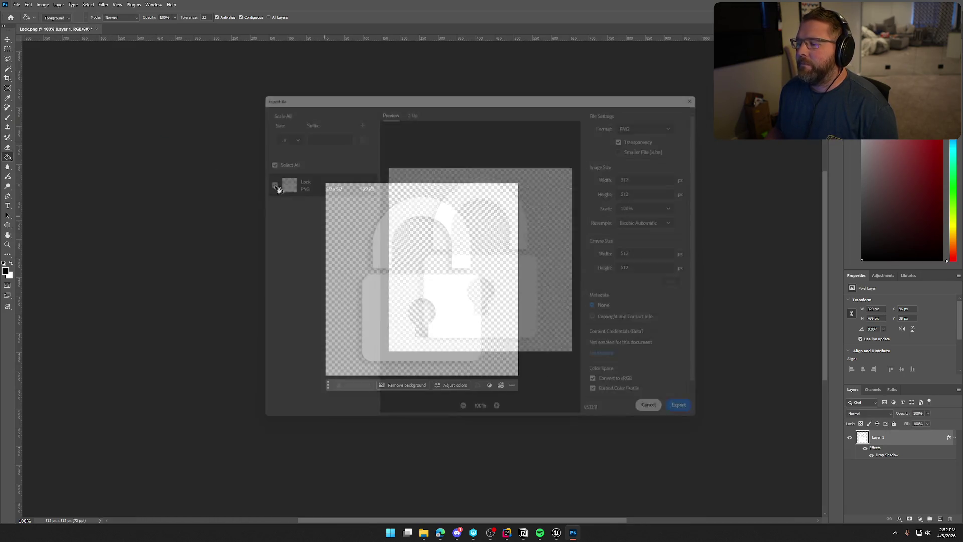
pyautogui.click(17, 4)
pyautogui.moveTo(55, 136)
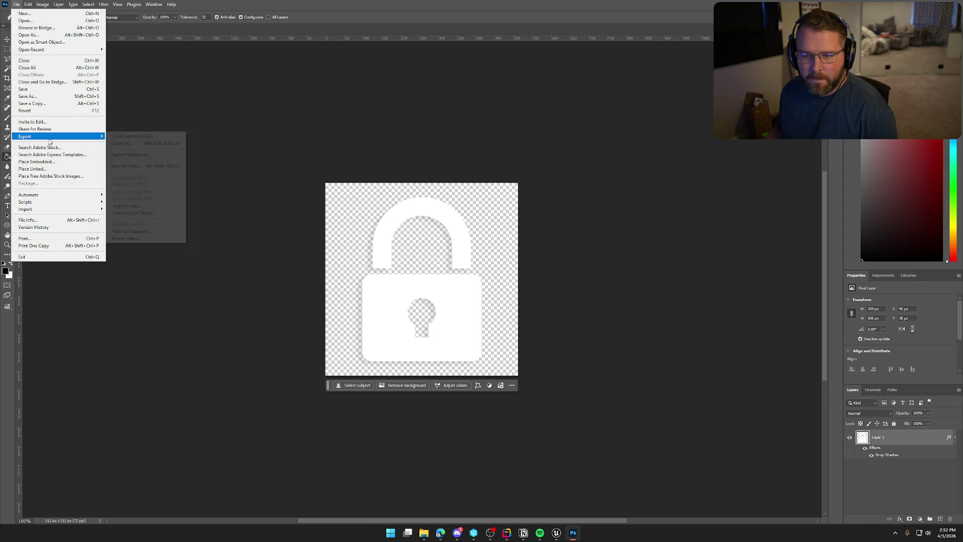
pyautogui.click(117, 136)
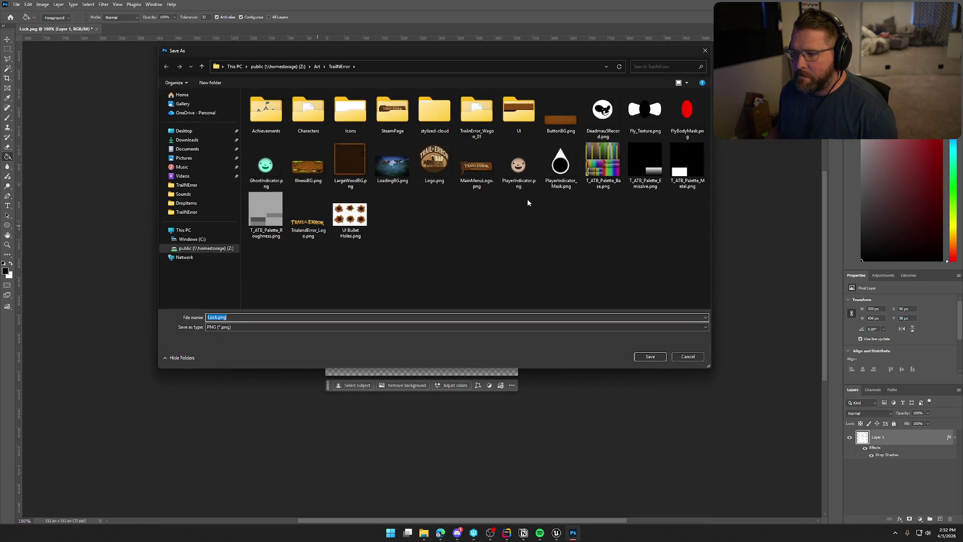
pyautogui.doubleClick(350, 110)
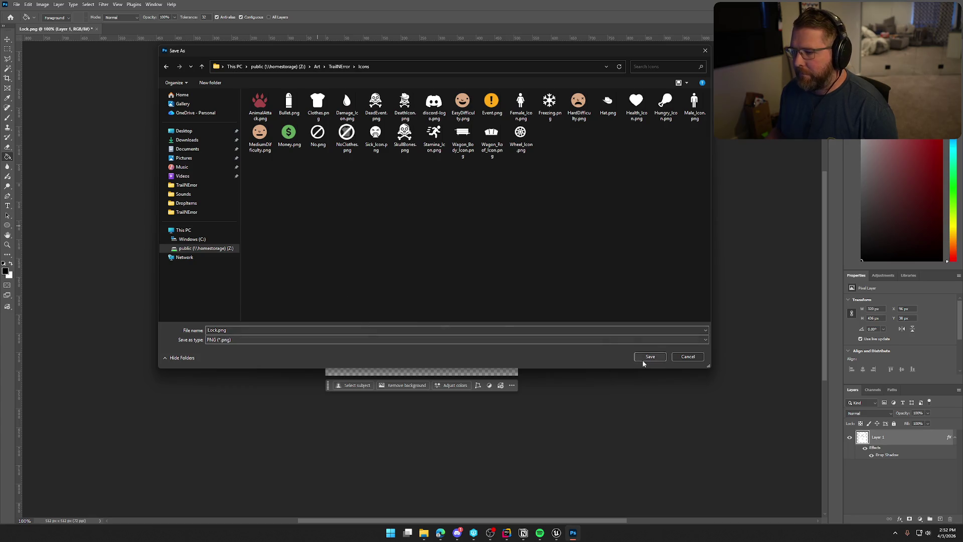
pyautogui.click(640, 358)
pyautogui.moveTo(557, 537)
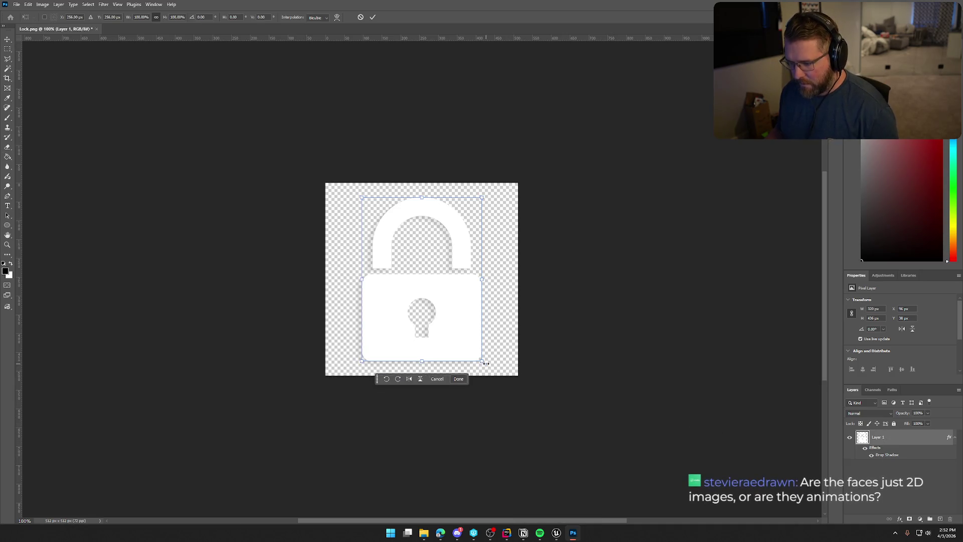
# Step: Shrink the padlock to about 8% to preview it at icon size
pyautogui.hotkey('ctrl', 't')
pyautogui.moveTo(482, 361)
pyautogui.mouseDown()
pyautogui.moveTo(430, 321)
pyautogui.moveTo(419, 295)
pyautogui.mouseUp()
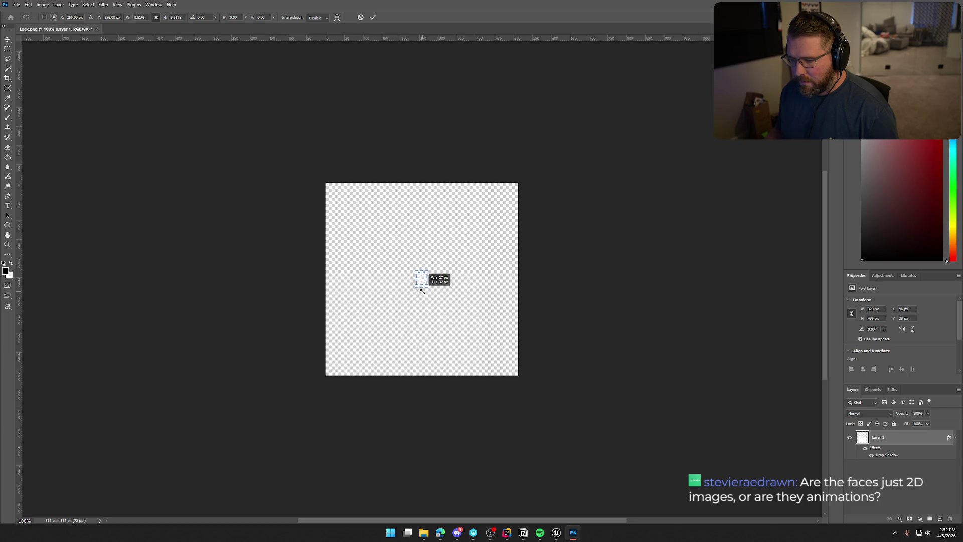
pyautogui.moveTo(422, 290); pyautogui.dragTo(423, 293)
pyautogui.press('Return')
pyautogui.press('g')
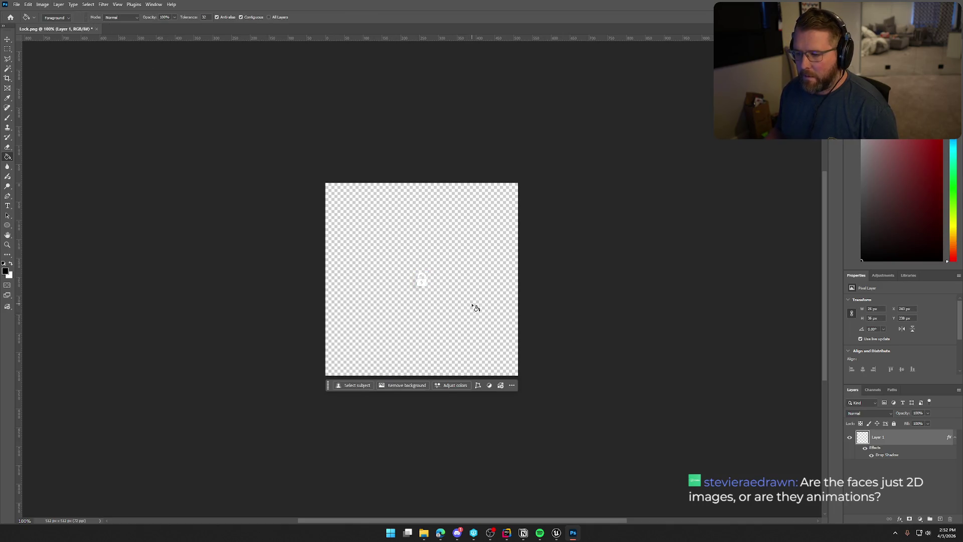
pyautogui.scroll(5, 414, 301)
pyautogui.scroll(-2, 397, 287)
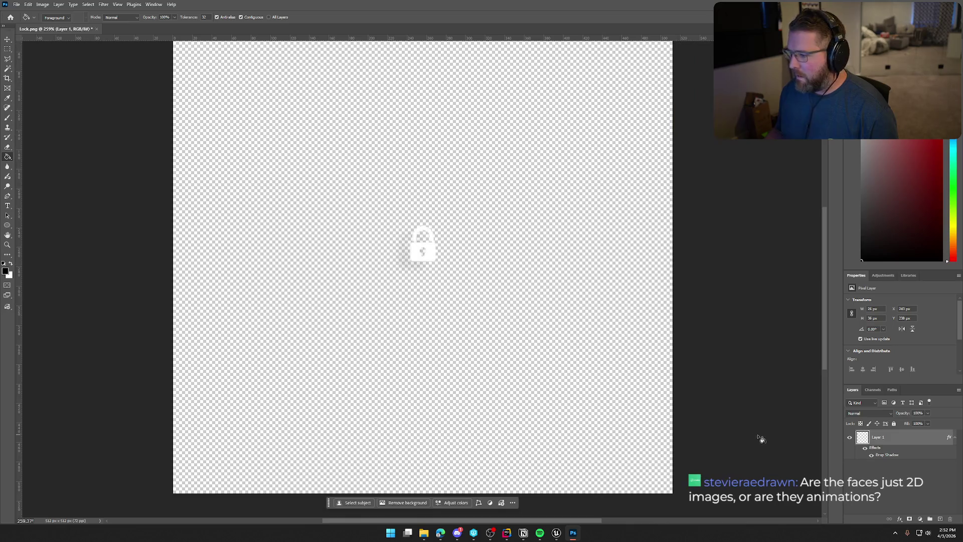
# Step: Widen the padlock's Drop Shadow spread, then undo the shrink to restore full size
pyautogui.doubleClick(896, 439)
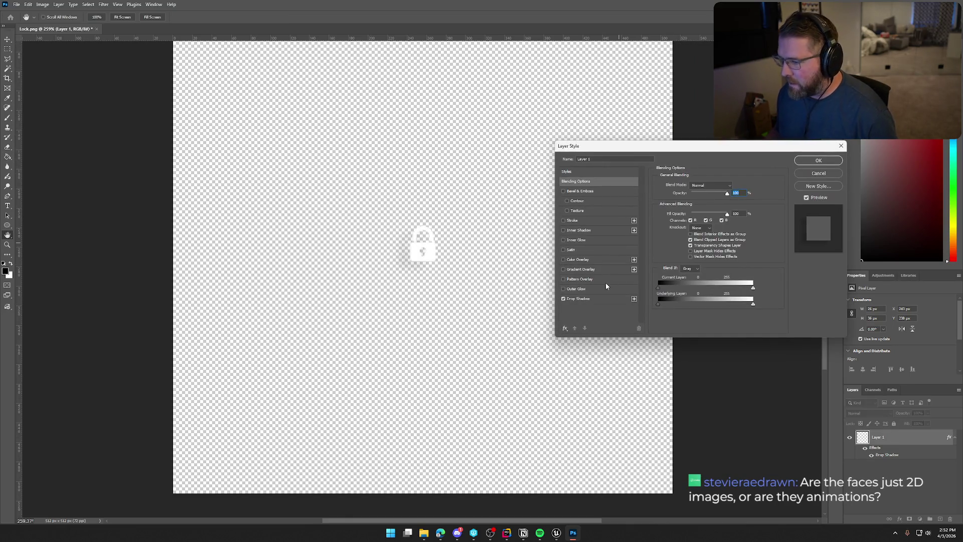
pyautogui.click(582, 299)
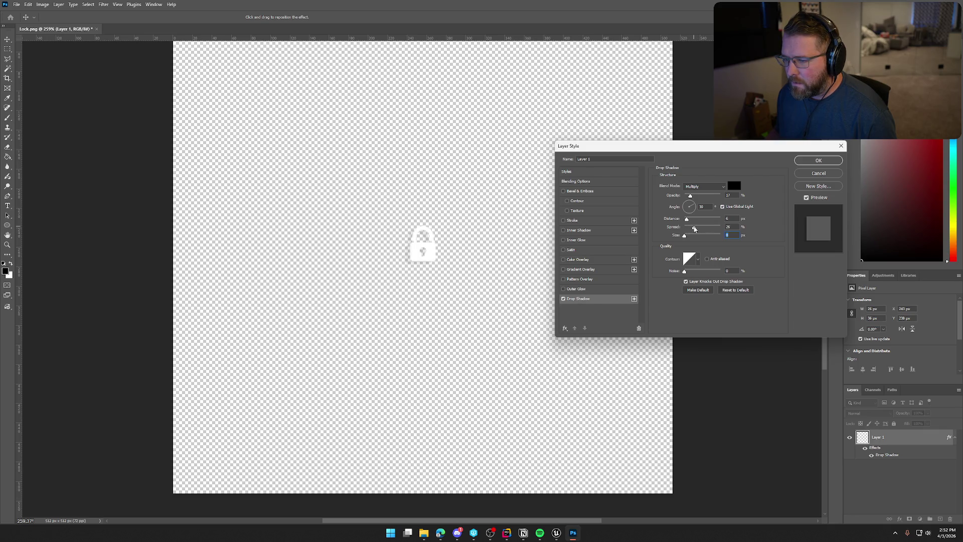
pyautogui.click(815, 174)
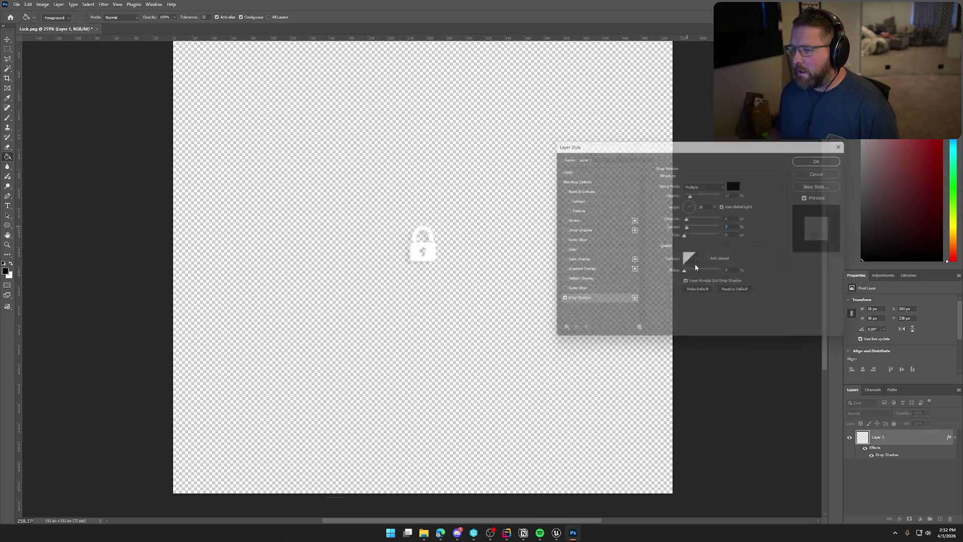
pyautogui.hotkey('ctrl', 'z')
# Step: Quick Export the image as PNG, overwriting the existing Lock.png
pyautogui.scroll(-5, 625, 292)
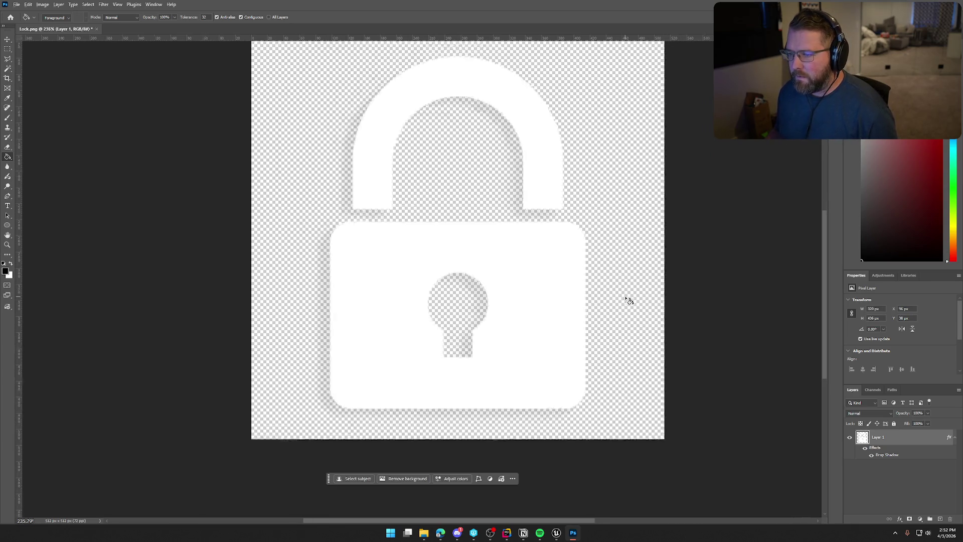
pyautogui.click(17, 4)
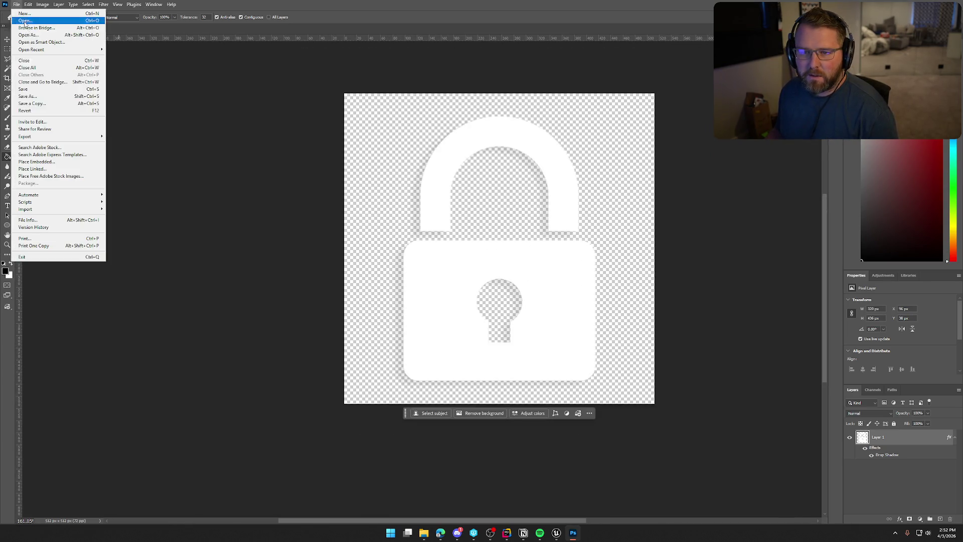
pyautogui.click(138, 136)
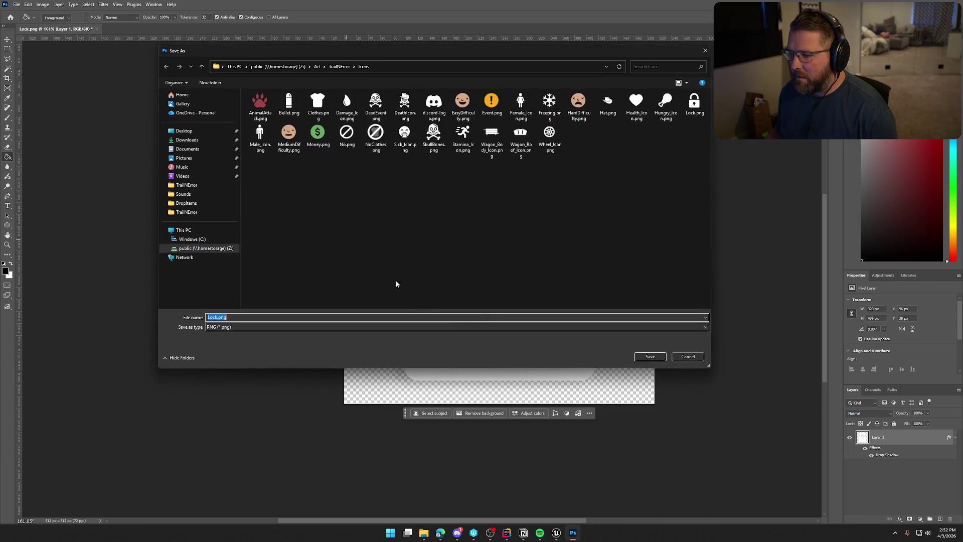
pyautogui.click(661, 356)
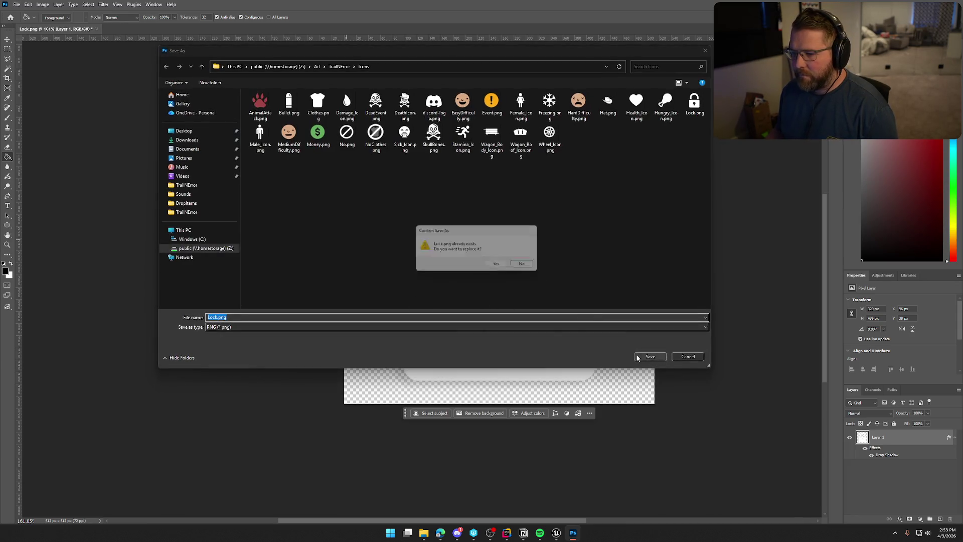
pyautogui.click(501, 266)
pyautogui.click(556, 533)
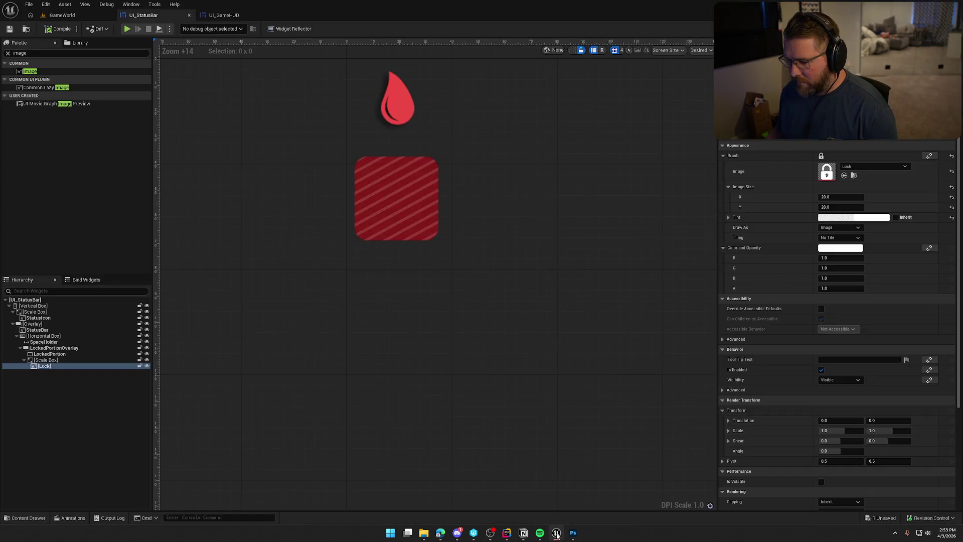
# Step: Start a Reimport With New File on the Lock texture in the Content Drawer
pyautogui.hotkey('ctrl', 'space')
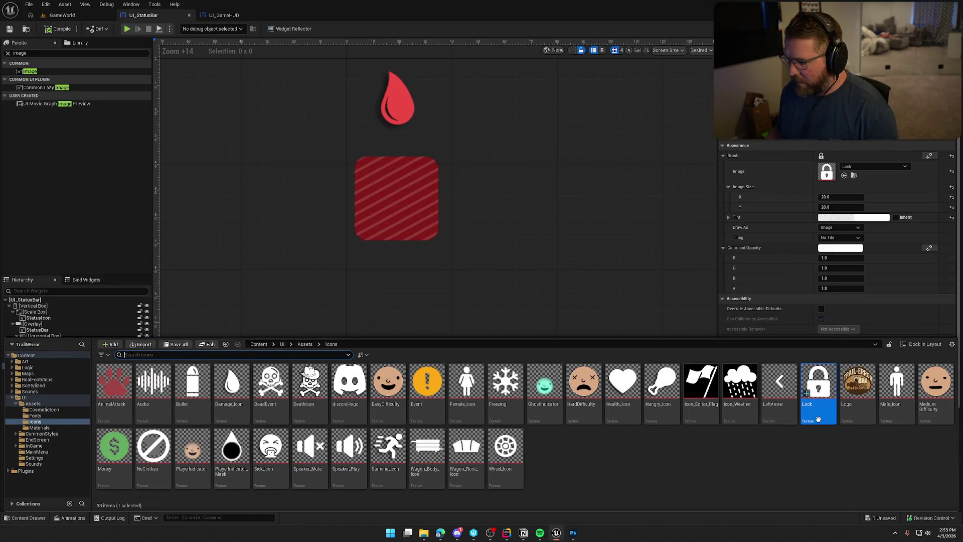
pyautogui.rightClick(817, 396)
pyautogui.click(854, 189)
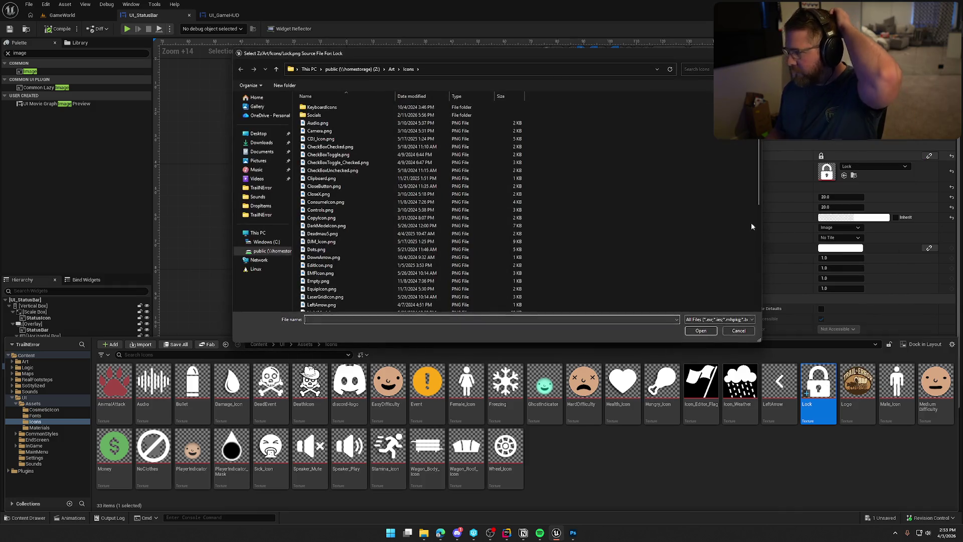
# Step: Pick Art/TrailNError/Icons/Lock.png as the new source and dismiss the check-out prompt
pyautogui.click(391, 69)
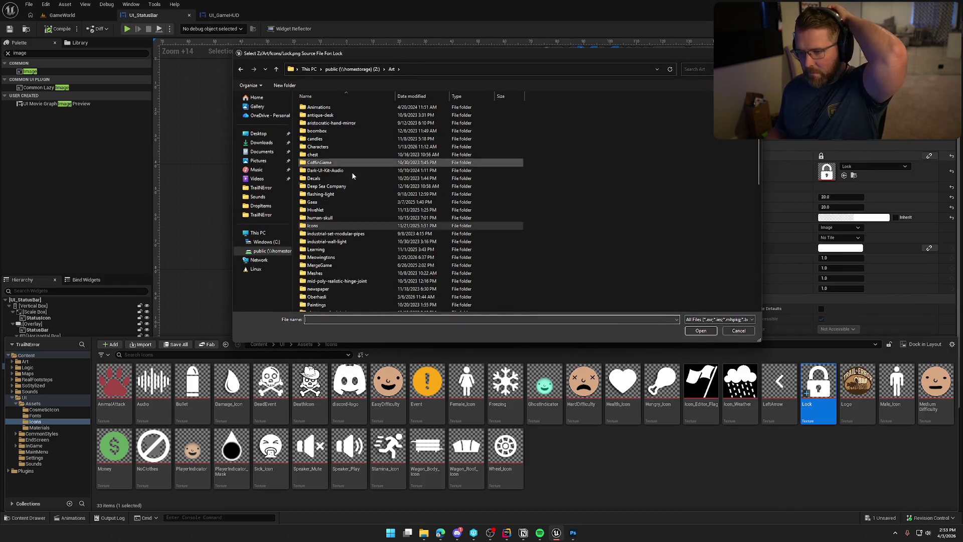
pyautogui.scroll(-3, 351, 239)
pyautogui.scroll(-3, 346, 277)
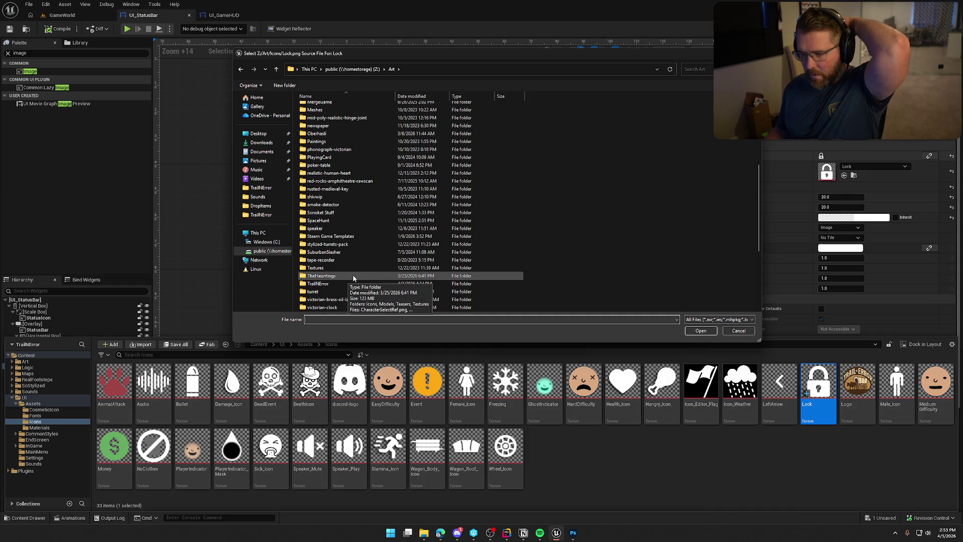
pyautogui.click(336, 284)
pyautogui.doubleClick(336, 284)
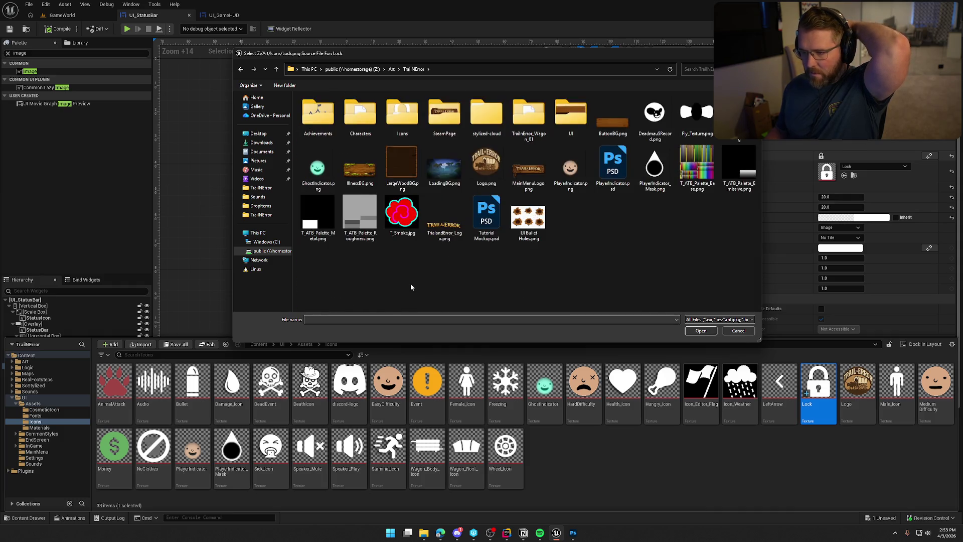
pyautogui.doubleClick(401, 107)
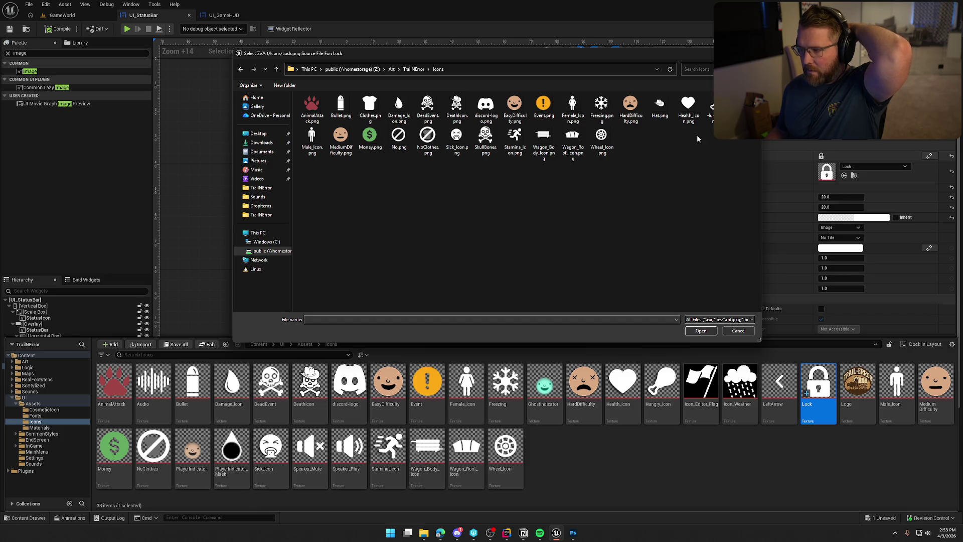
pyautogui.write('Lock.png')
pyautogui.click(701, 330)
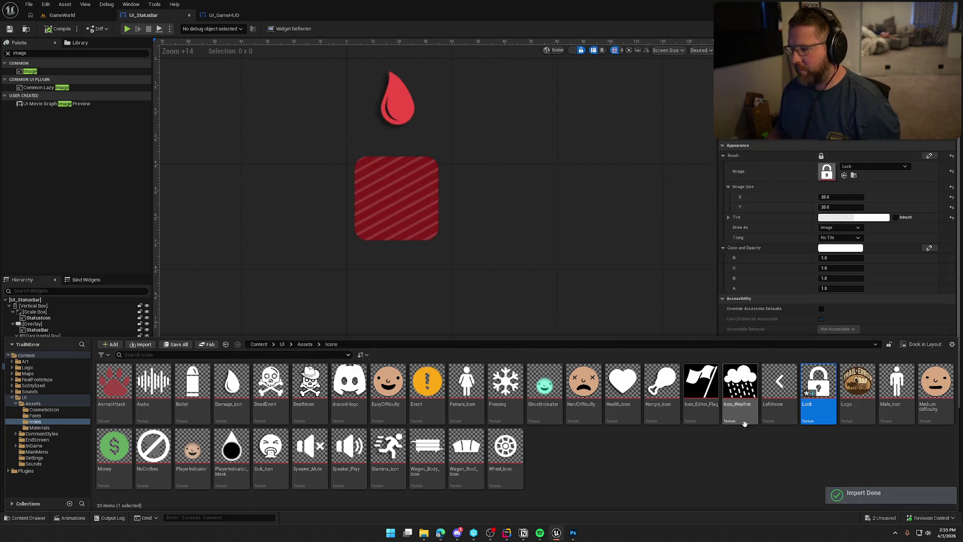
pyautogui.click(704, 471)
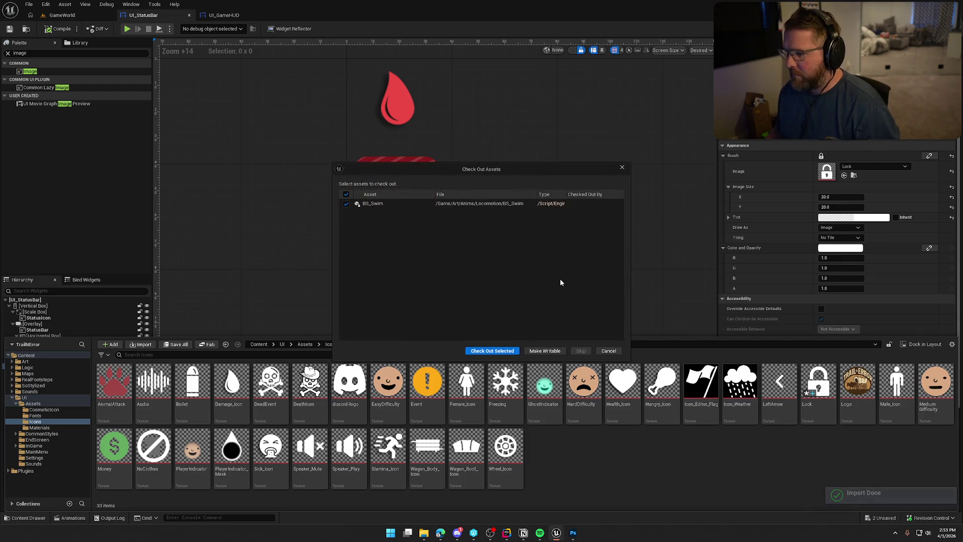
pyautogui.click(501, 351)
pyautogui.click(204, 298)
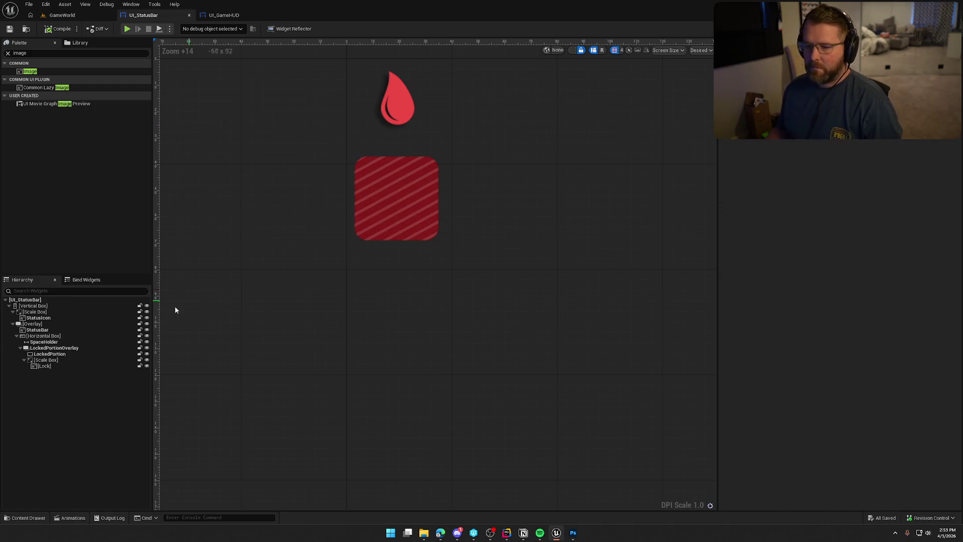
# Step: Preview LockedPortionOverlay at 16 px width, then revert it to 0 width
pyautogui.click(54, 349)
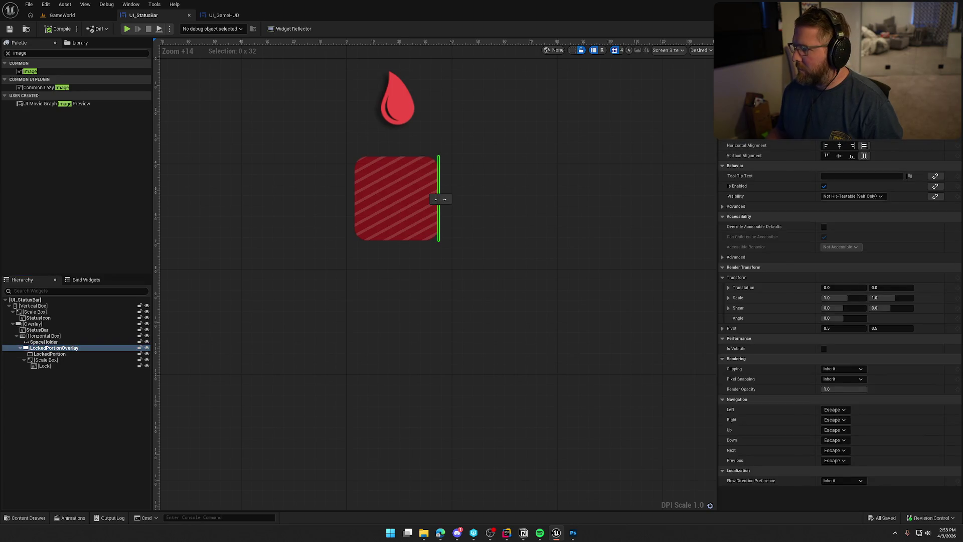
pyautogui.click(861, 142)
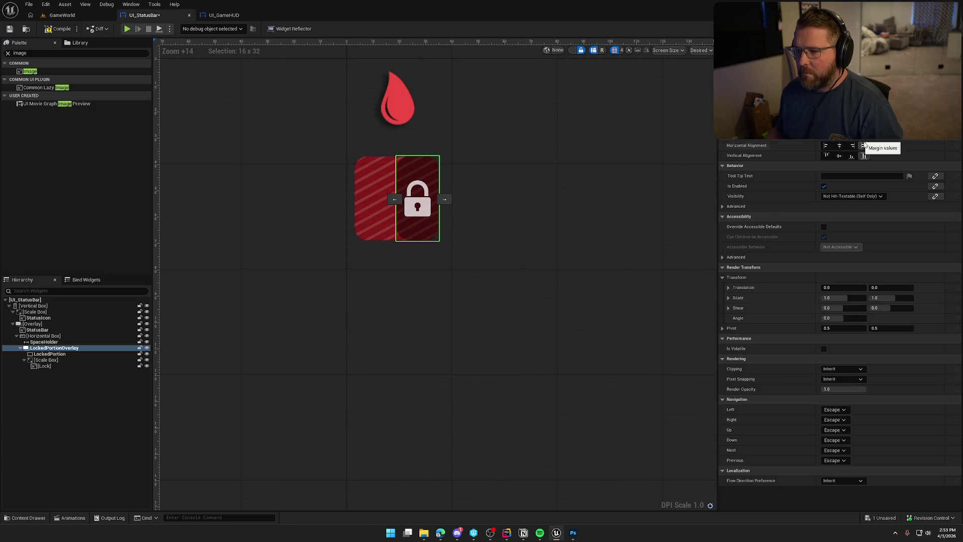
pyautogui.click(559, 323)
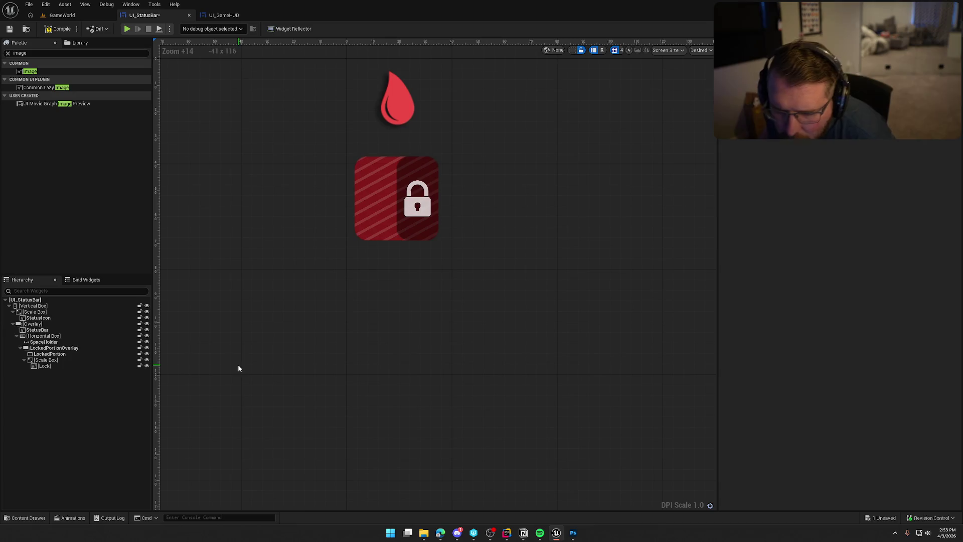
pyautogui.click(54, 348)
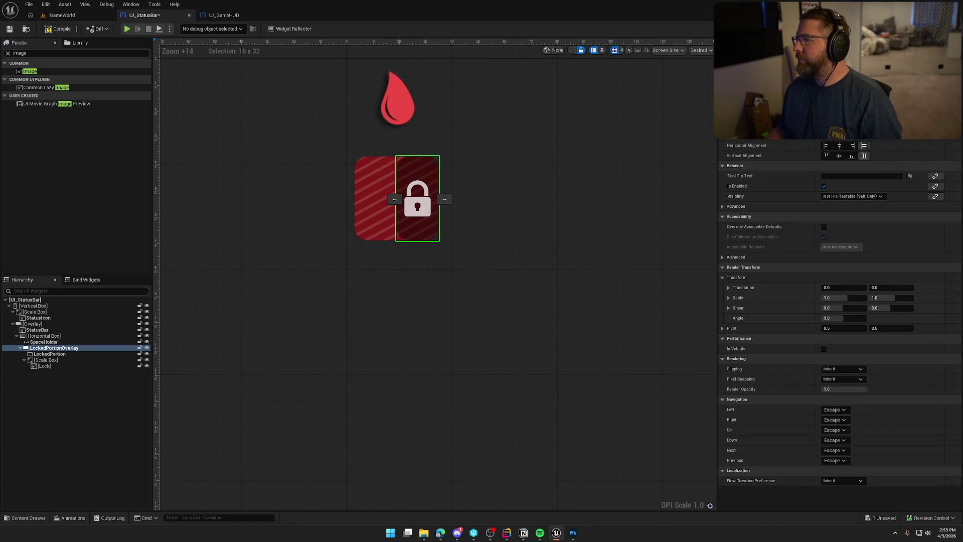
pyautogui.press('Return')
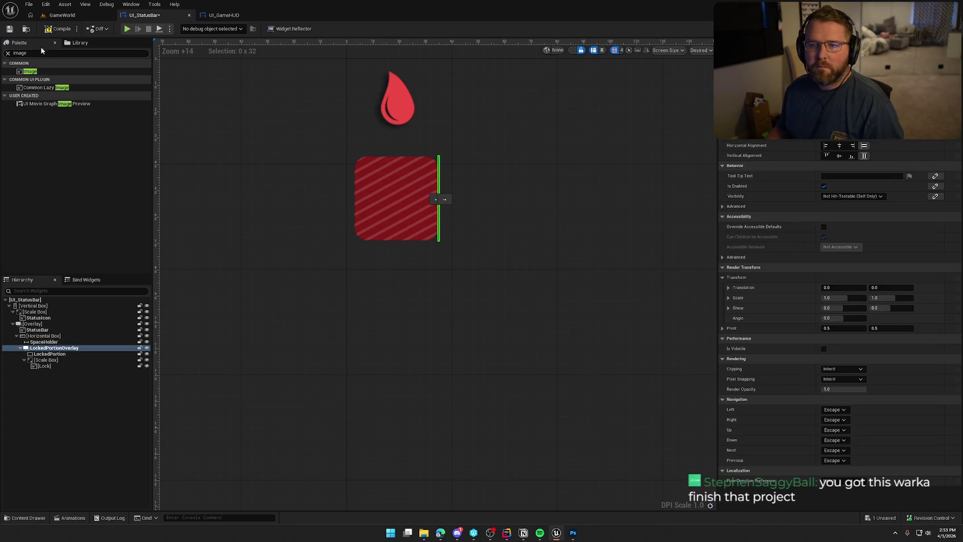
# Step: Play the GameWorld level, walk the character around with W and S, and open the console
pyautogui.click(63, 15)
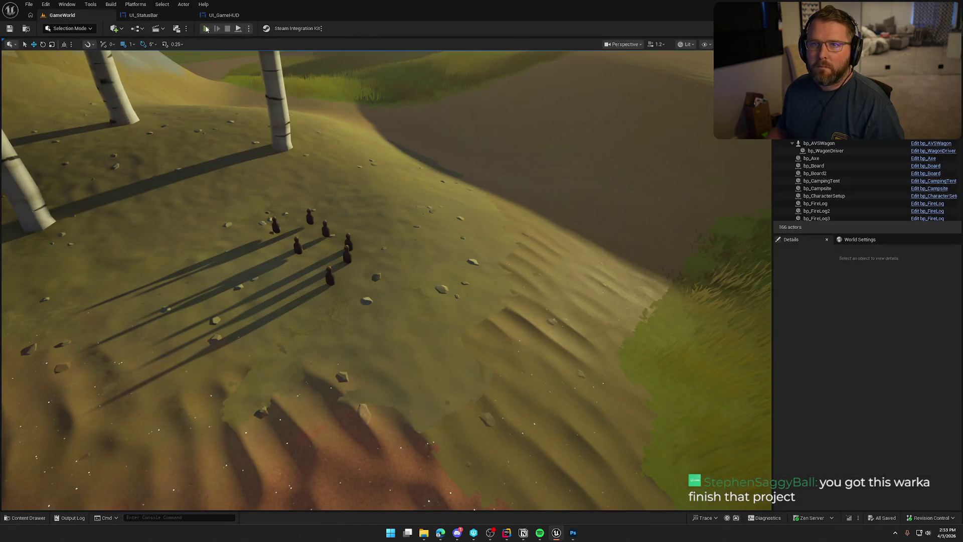
pyautogui.click(206, 28)
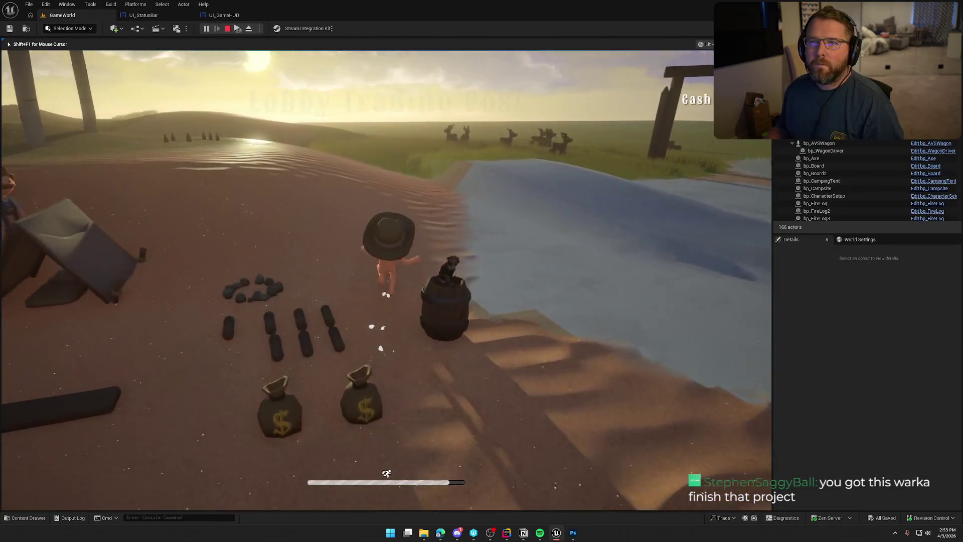
pyautogui.press('w')
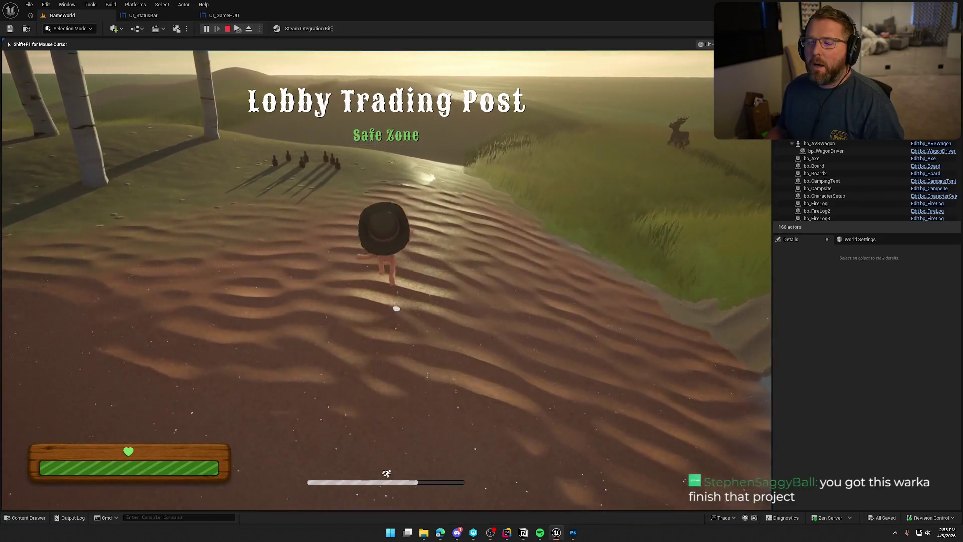
pyautogui.press('w')
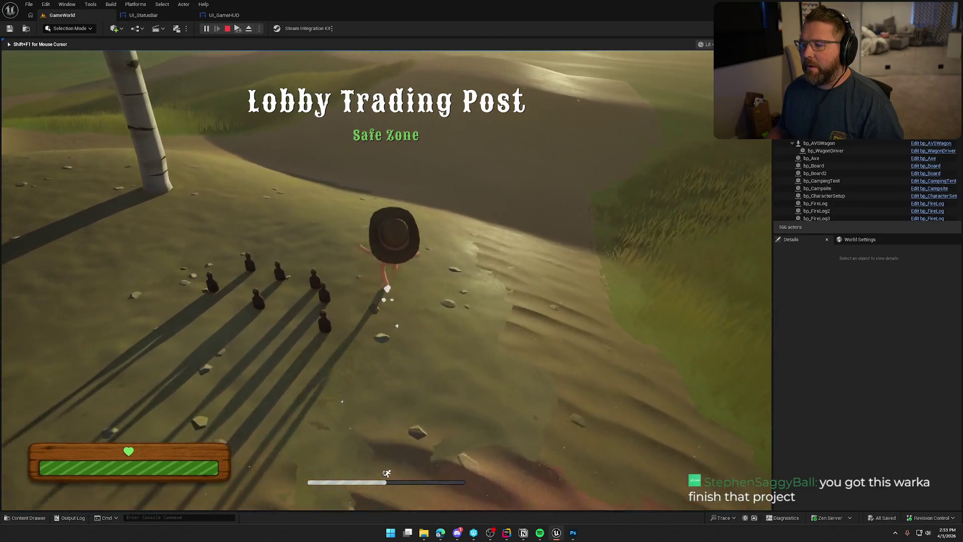
pyautogui.press('s')
pyautogui.scroll(5, 386, 280)
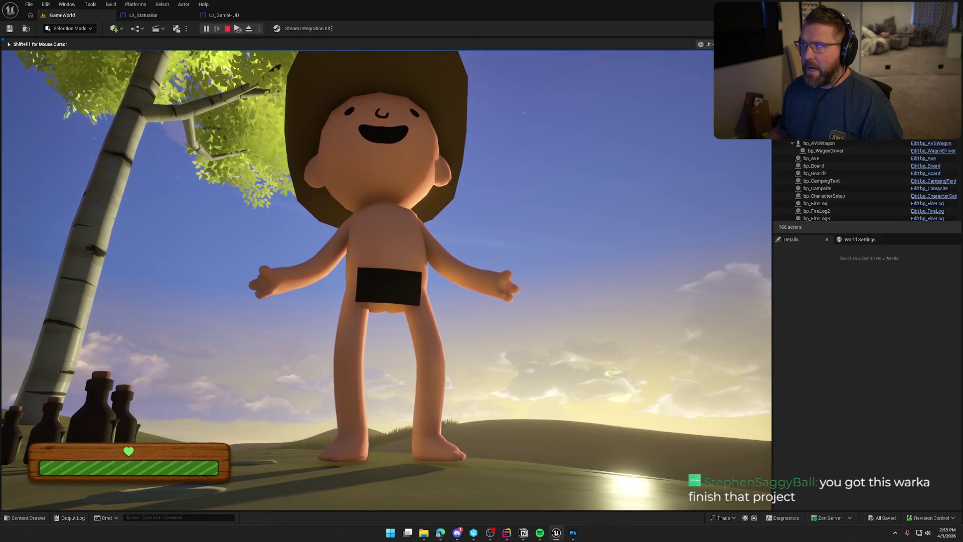
pyautogui.press('w')
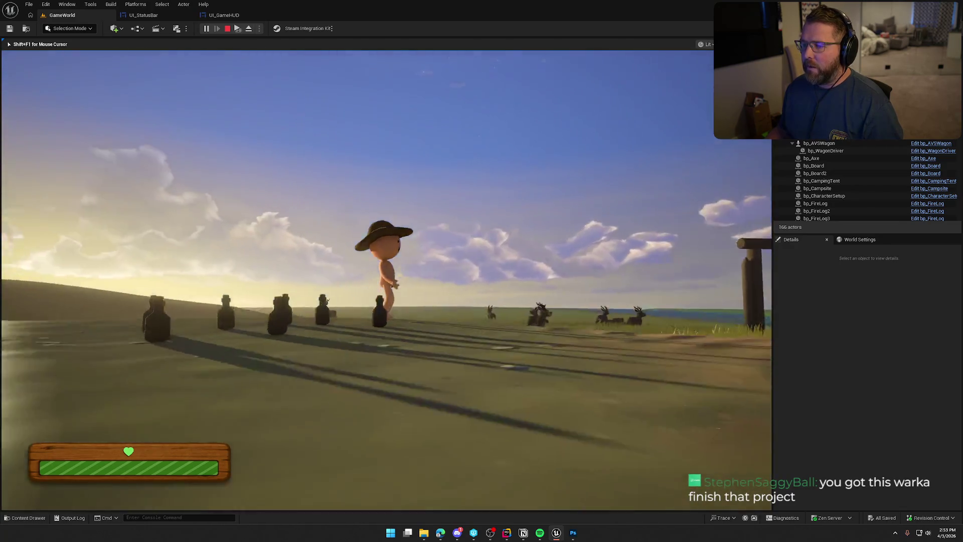
pyautogui.scroll(-5, 386, 281)
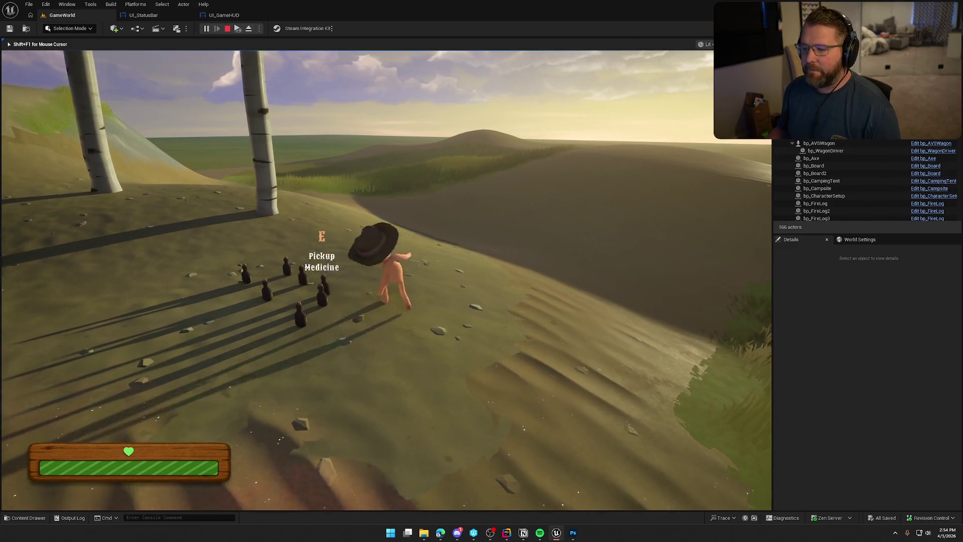
pyautogui.press('`')
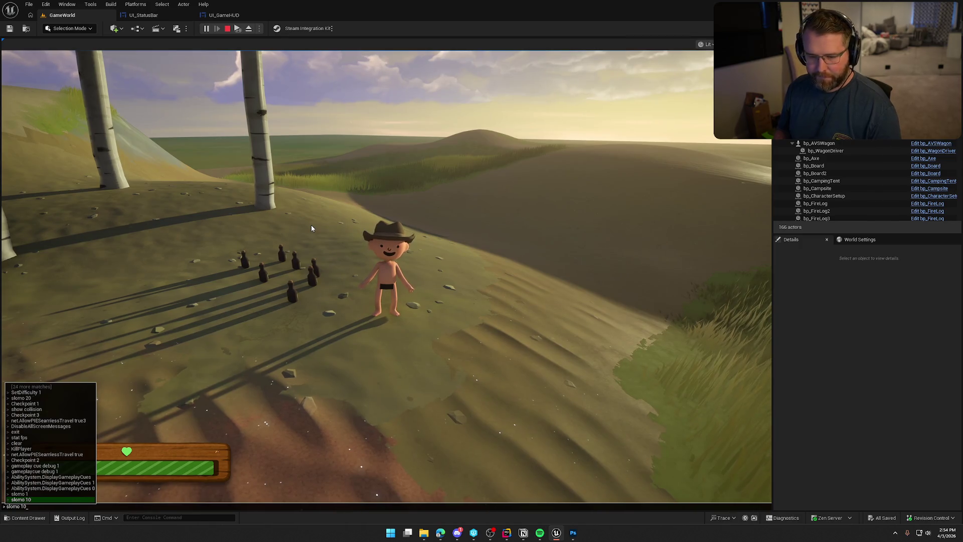
# Step: Run slomo 1 in the console to restore normal speed, then go full screen with F11
pyautogui.press('Return')
pyautogui.press('`')
pyautogui.press('Up')
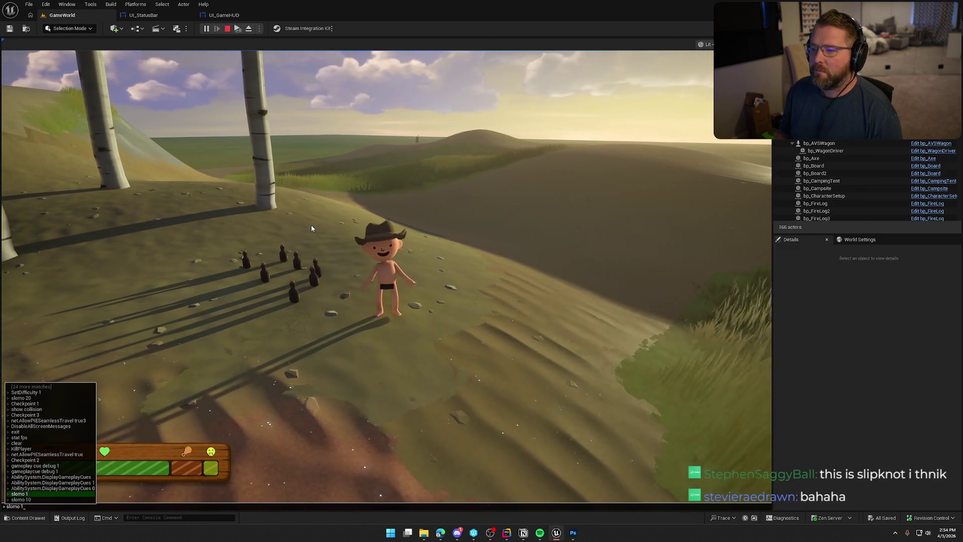
pyautogui.press('Return')
pyautogui.moveTo(386, 271)
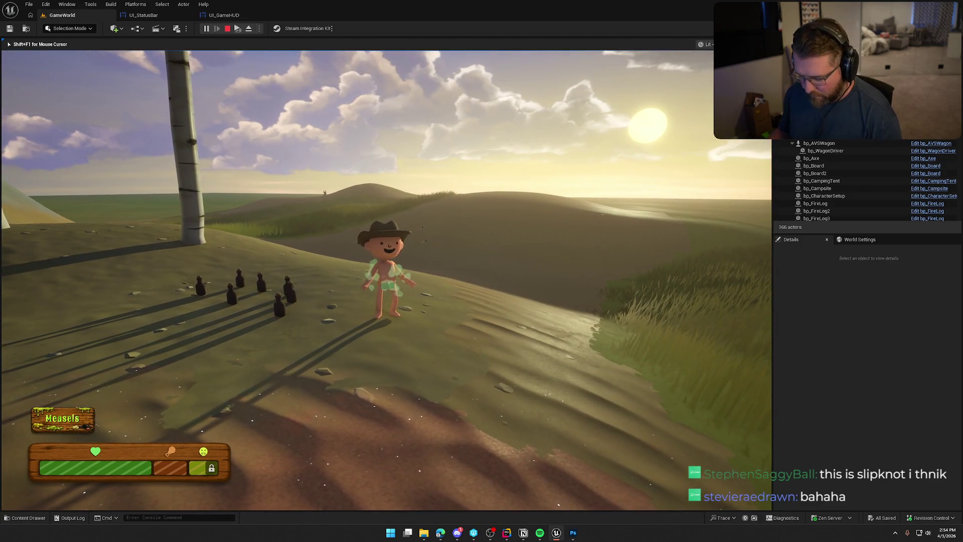
pyautogui.press('F11')
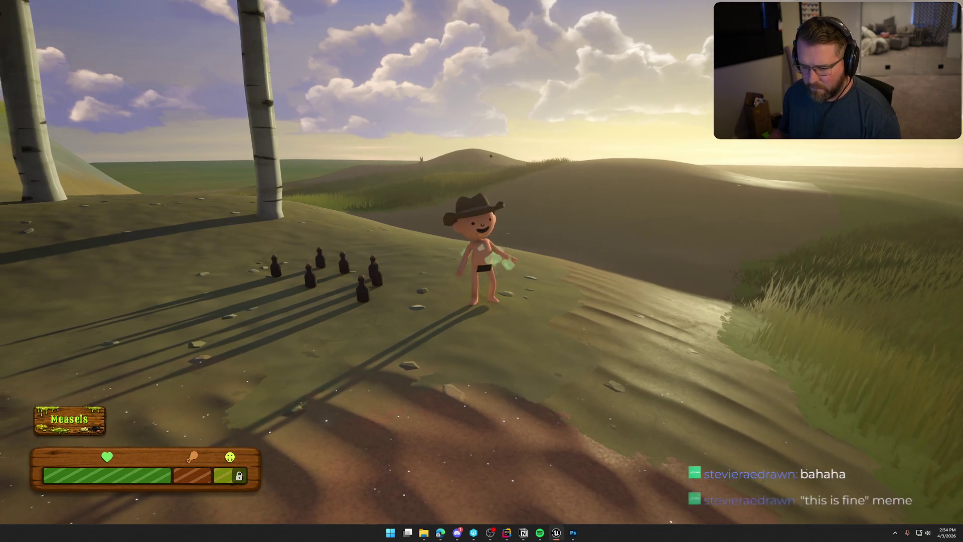
# Step: Sprint up the slope, run slomo 10 until Cholera is contracted, then slomo 1
pyautogui.hotkey('shift', 'w')
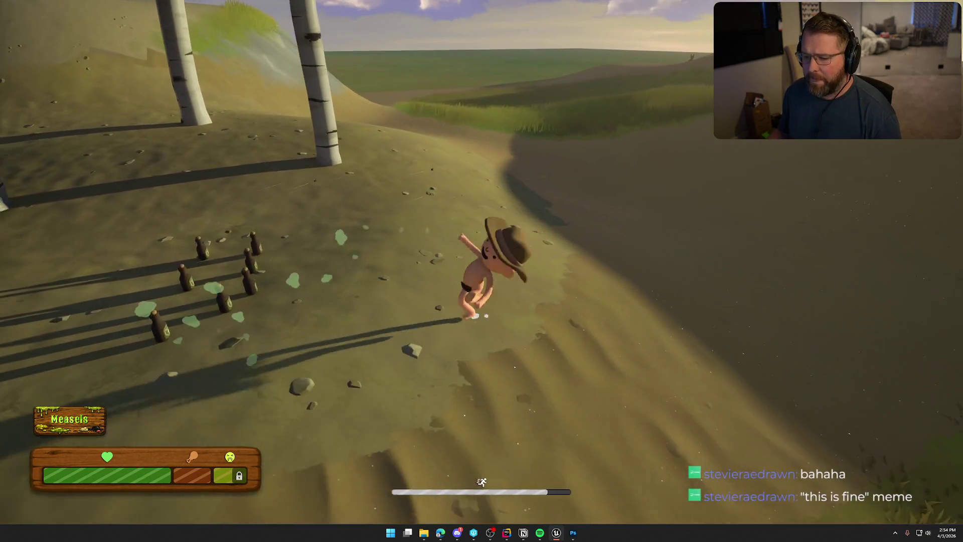
pyautogui.moveTo(481, 270)
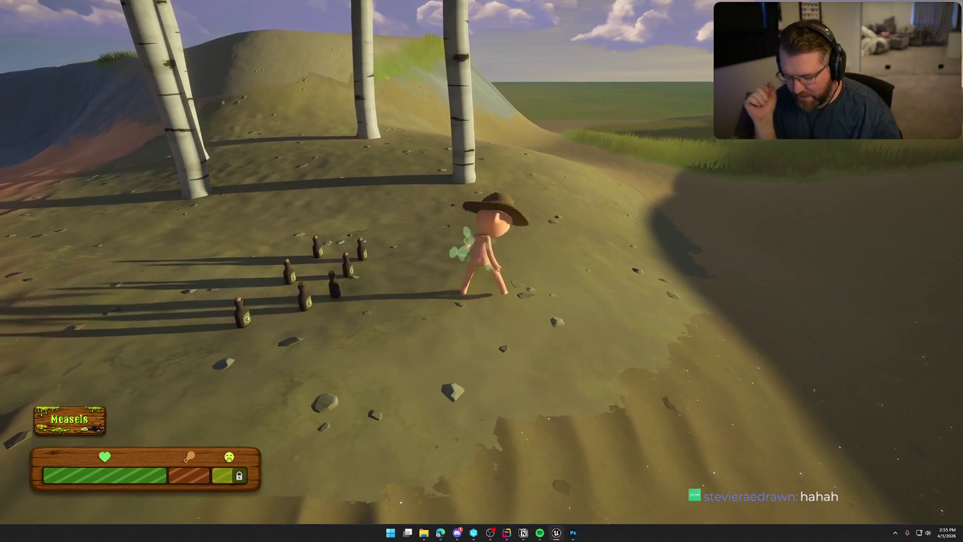
pyautogui.press('`')
pyautogui.press('Up')
pyautogui.write('0')
pyautogui.press('Return')
pyautogui.press('`')
pyautogui.press('Up')
pyautogui.press('Up')
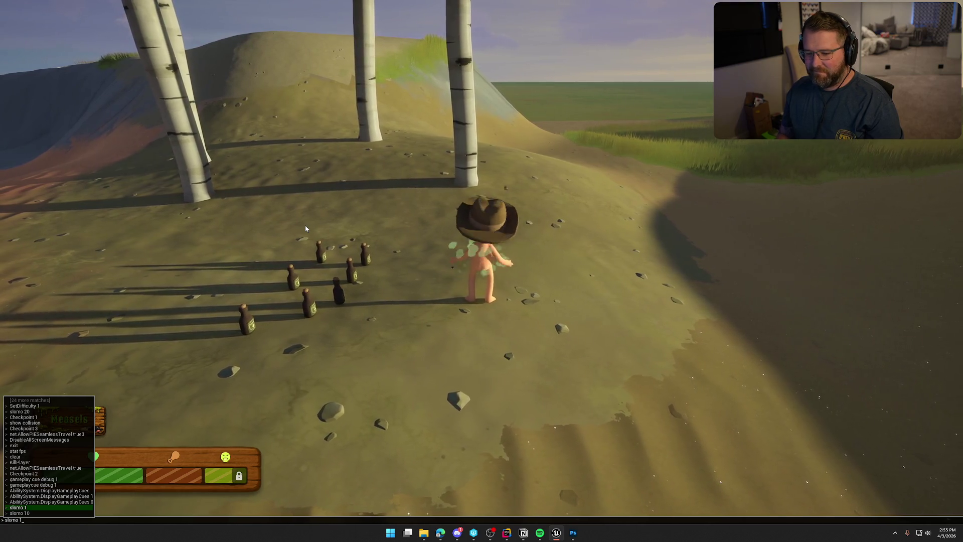
pyautogui.press('Return')
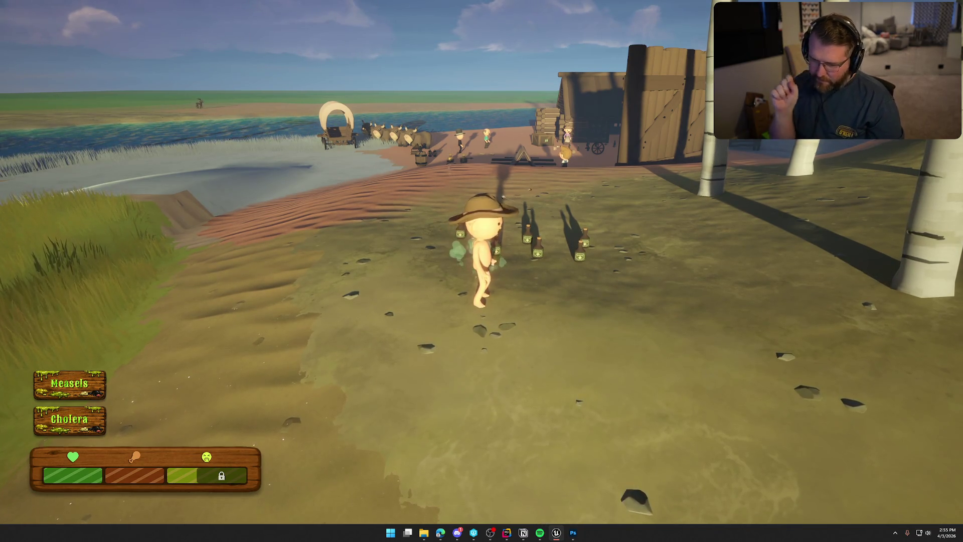
# Step: Sprint to the Lobby Trading Post, buy food at the crate, and walk to the healer
pyautogui.hotkey('shift', 'w')
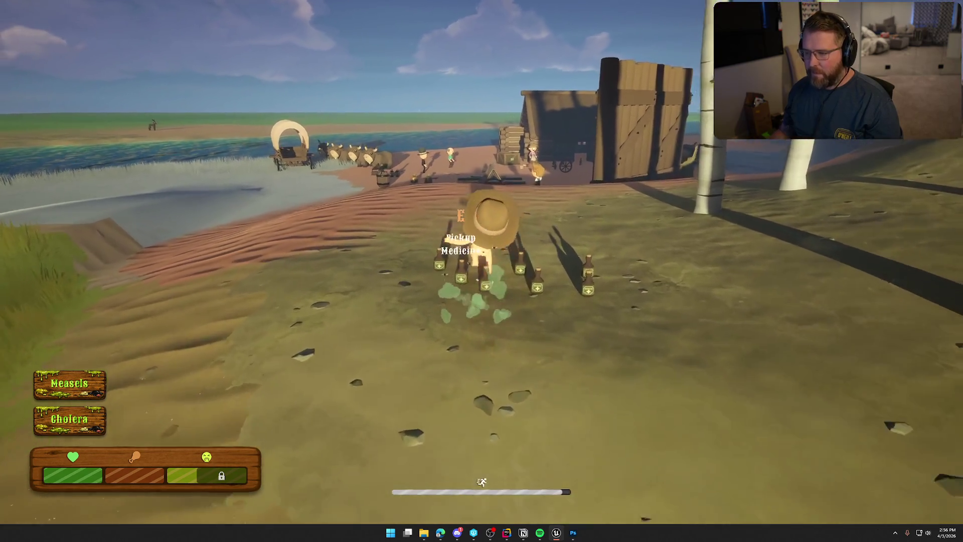
pyautogui.hotkey('shift', 'w')
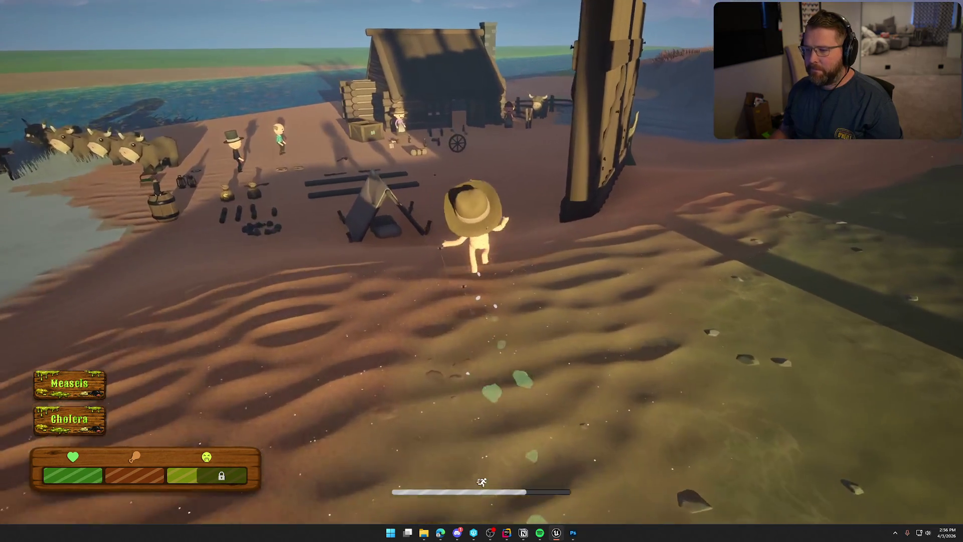
pyautogui.hotkey('shift', 'w')
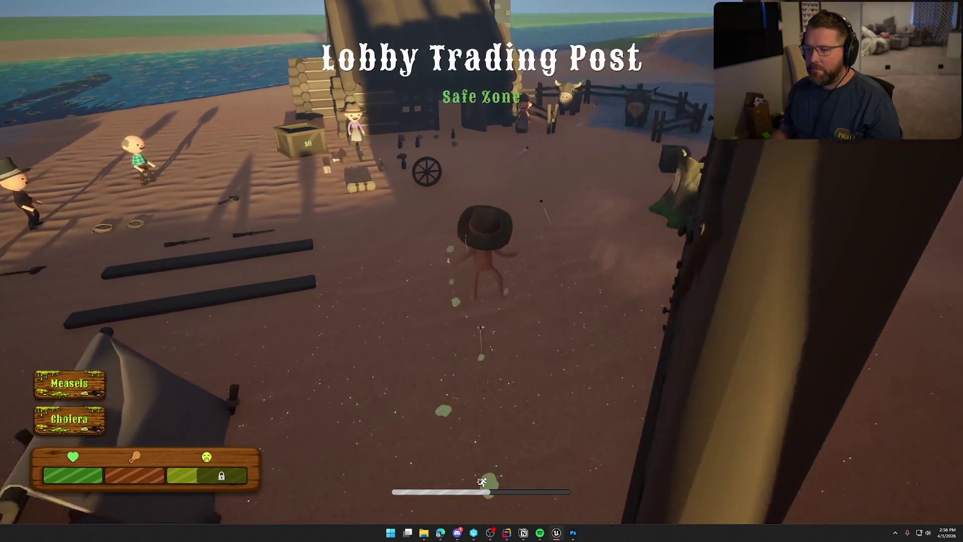
pyautogui.hotkey('shift', 'w')
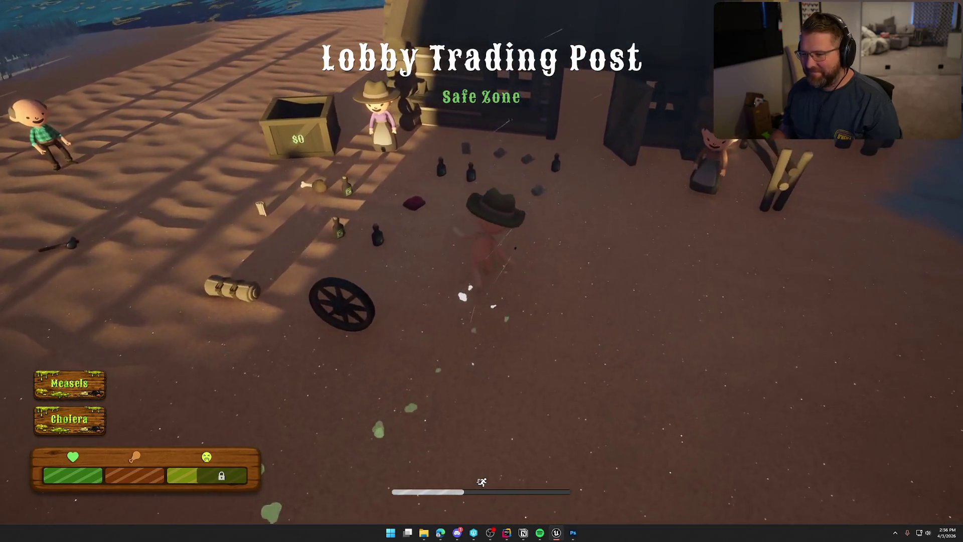
pyautogui.press('w')
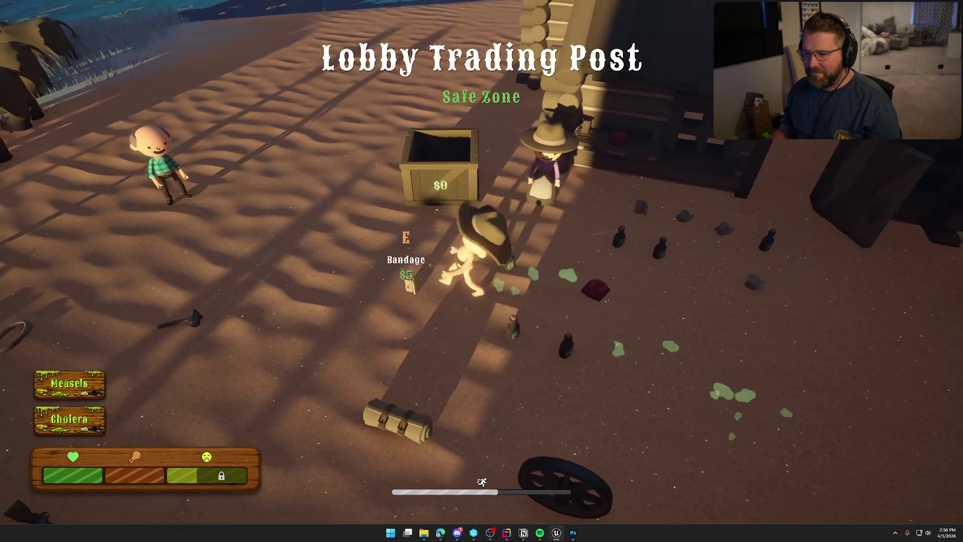
pyautogui.press('e')
pyautogui.press('d')
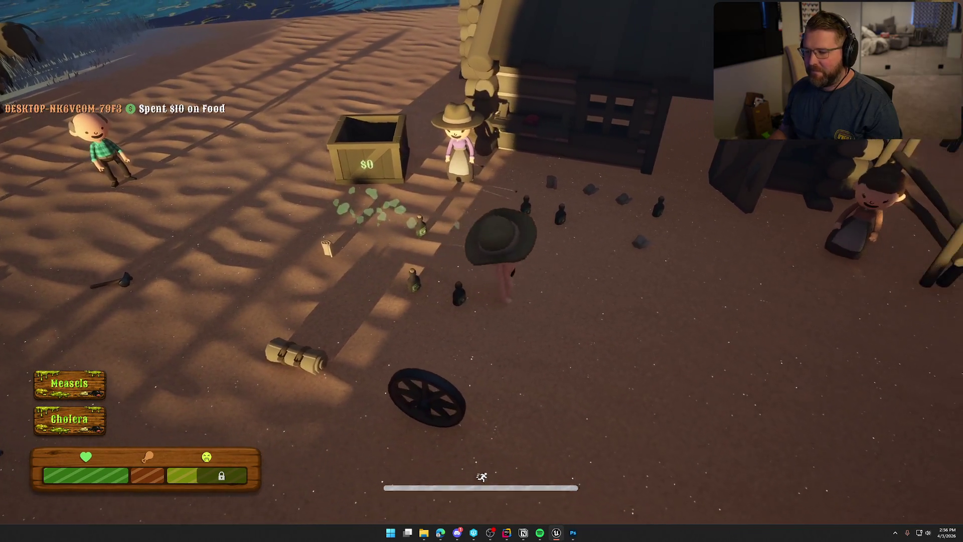
pyautogui.hotkey('shift', 'w')
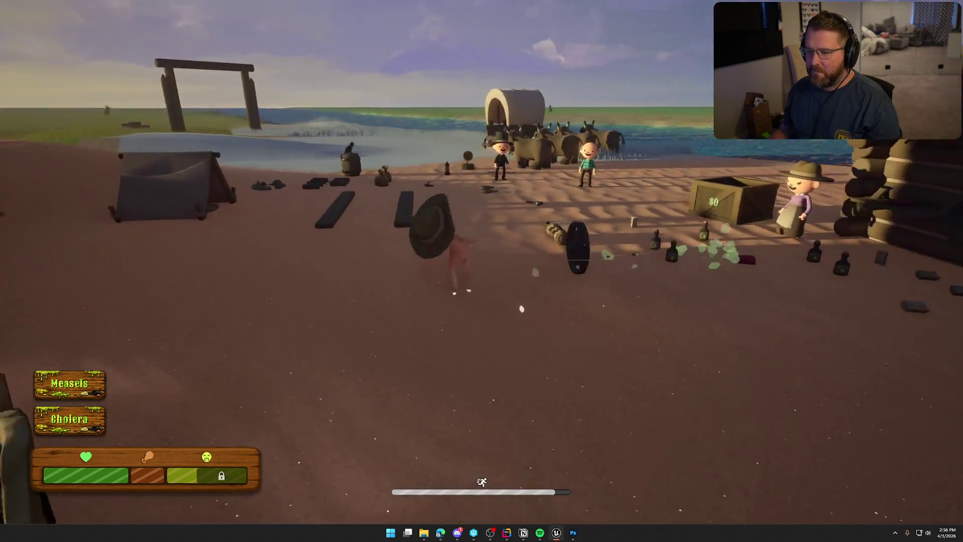
pyautogui.press('s')
pyautogui.press('w')
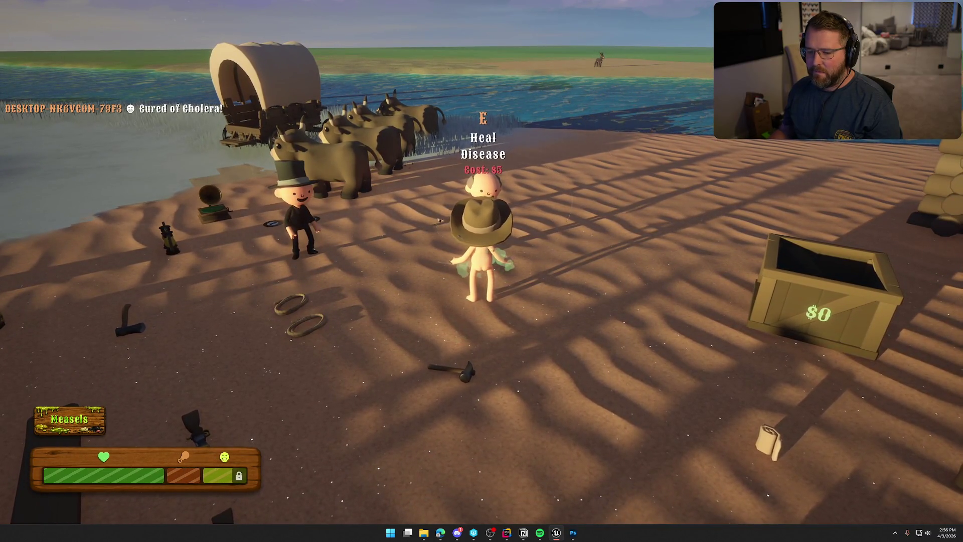
# Step: Sprint over to the medicine bottles and pick one up with E
pyautogui.hotkey('shift', 's')
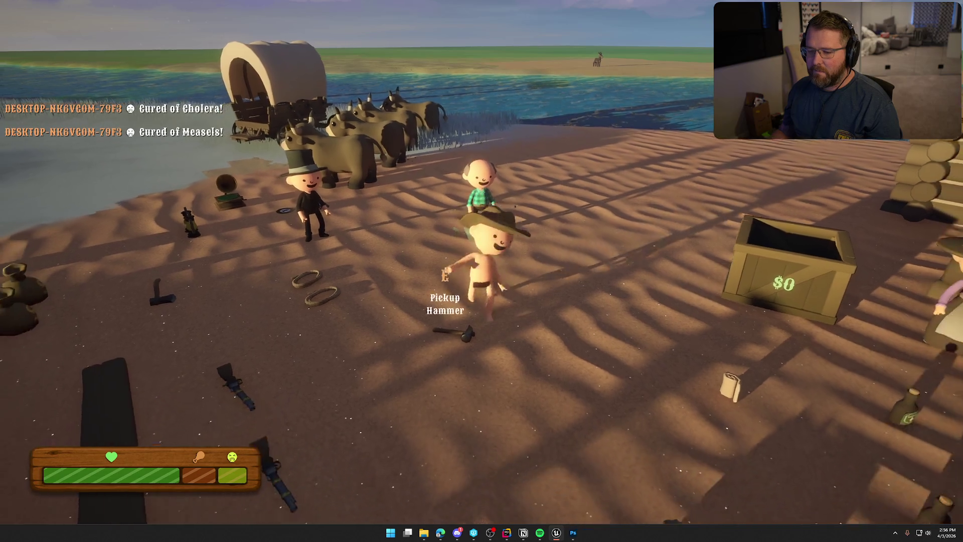
pyautogui.hotkey('shift', 'w')
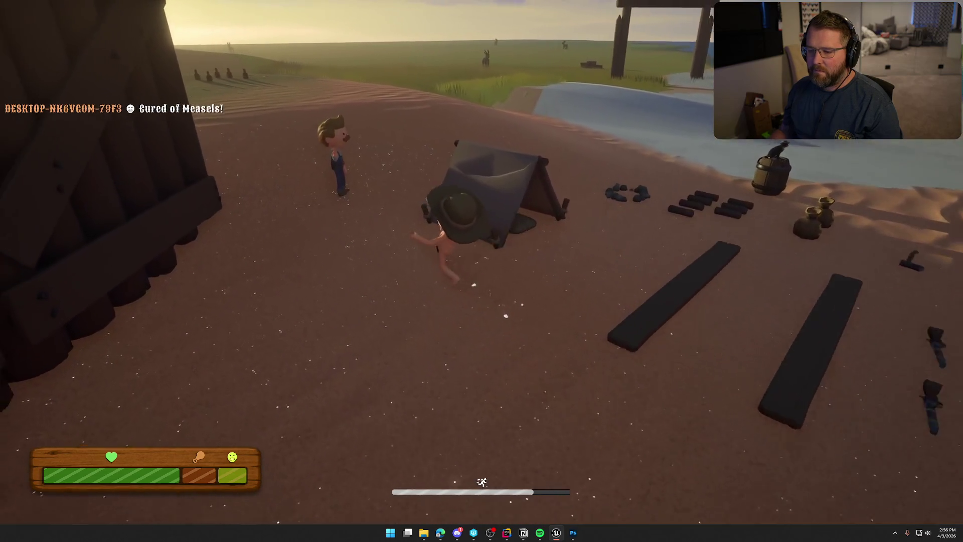
pyautogui.hotkey('shift', 'w')
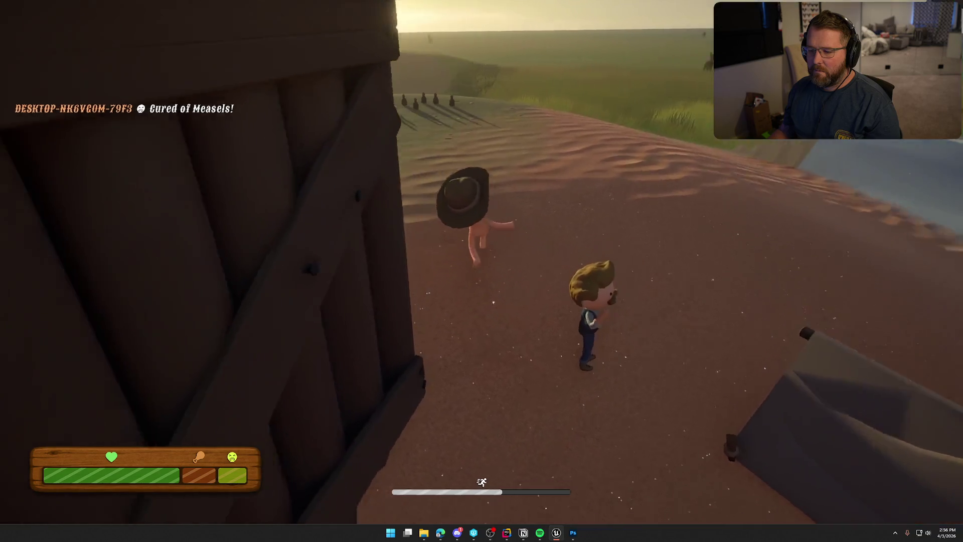
pyautogui.press('w')
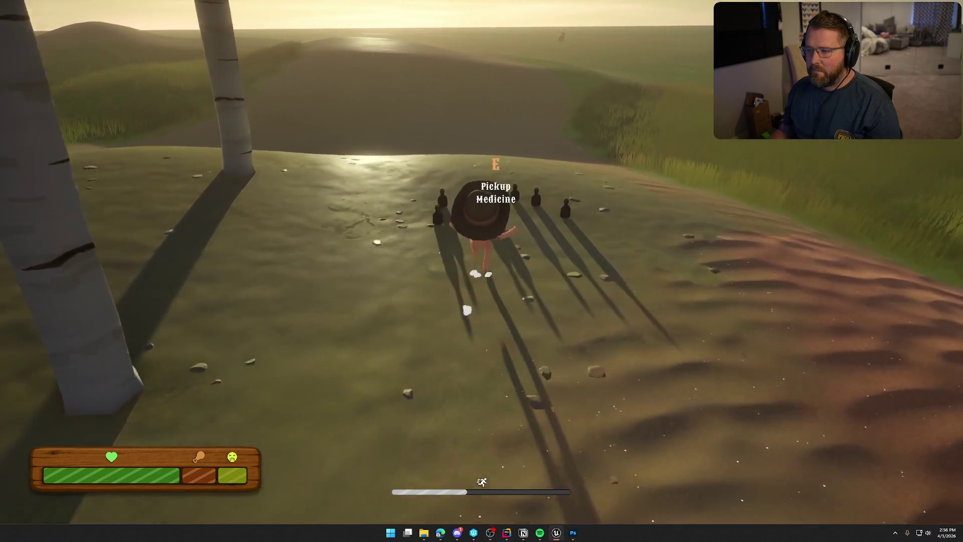
pyautogui.press('e')
# Step: Sprint back past the wagon into the trading post camp
pyautogui.hotkey('shift', 'w')
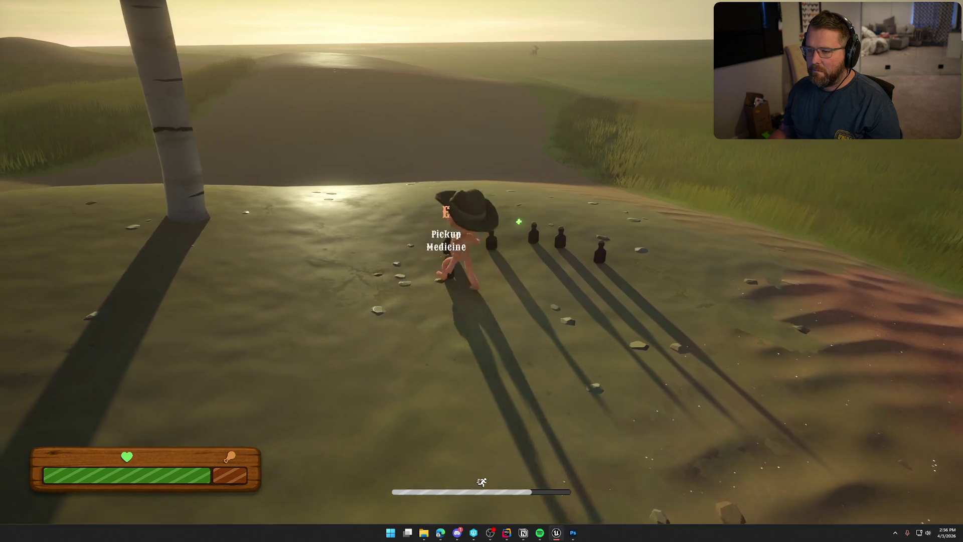
pyautogui.hotkey('shift', 'w')
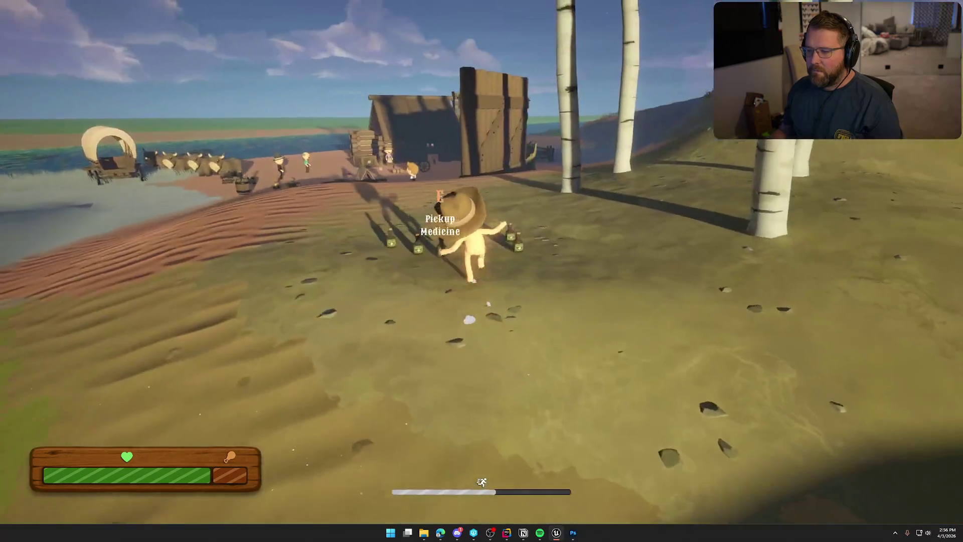
pyautogui.hotkey('shift', 'w')
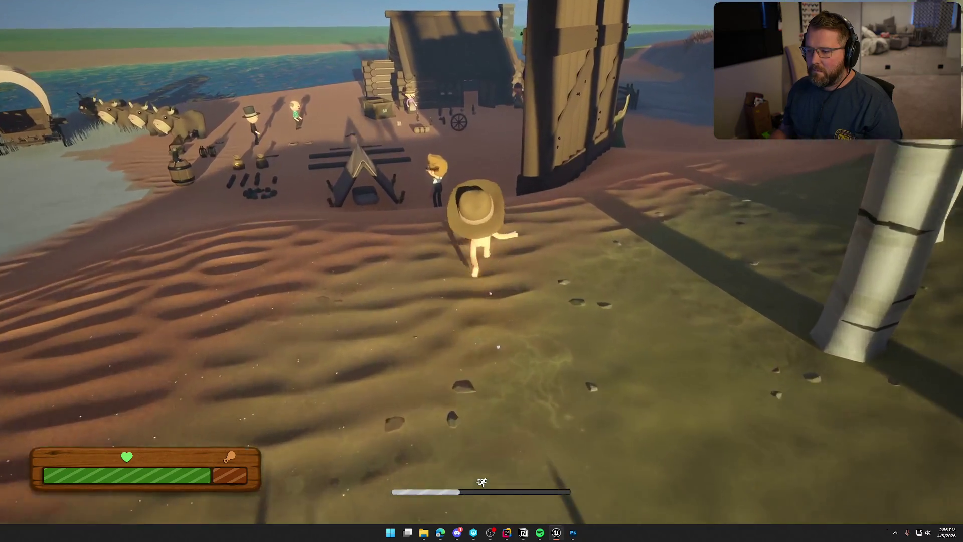
pyautogui.hotkey('shift', 'w')
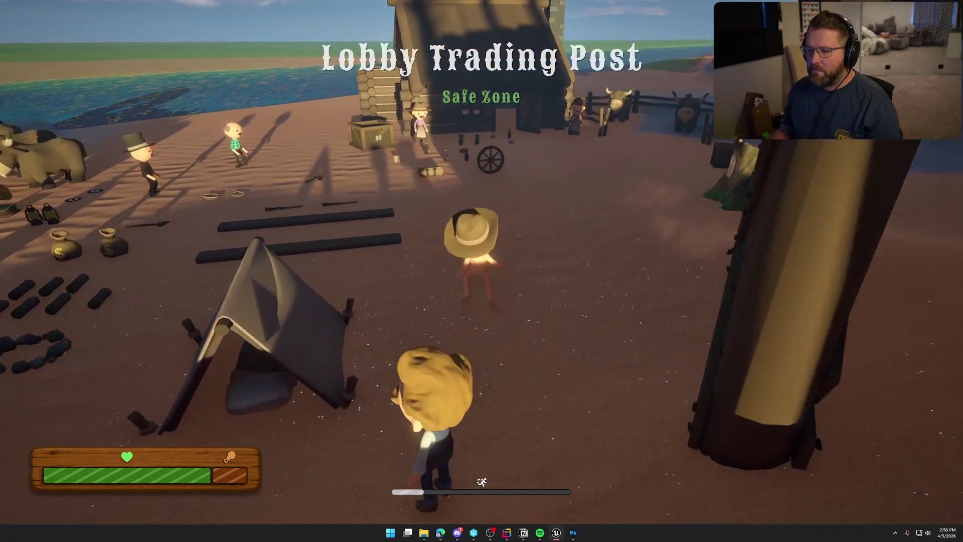
pyautogui.press('w')
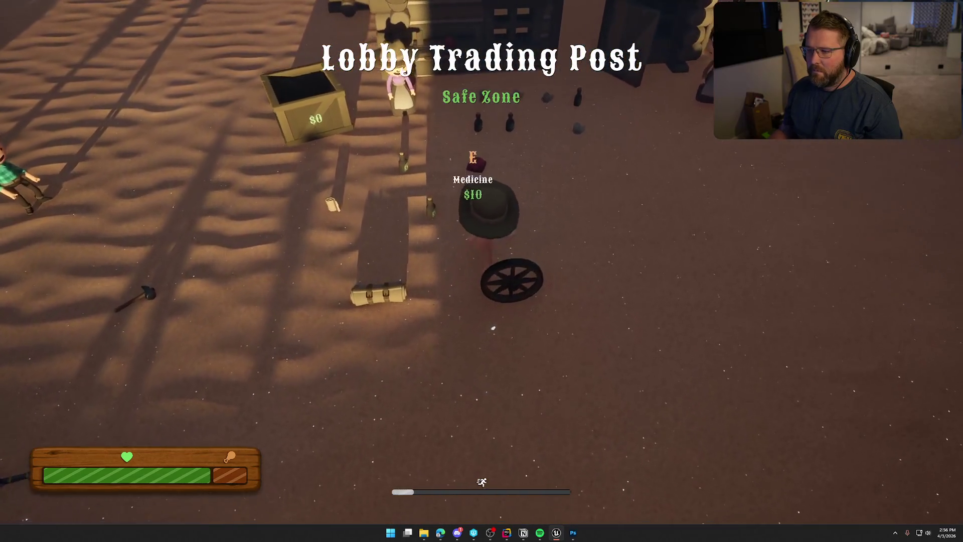
pyautogui.press('w')
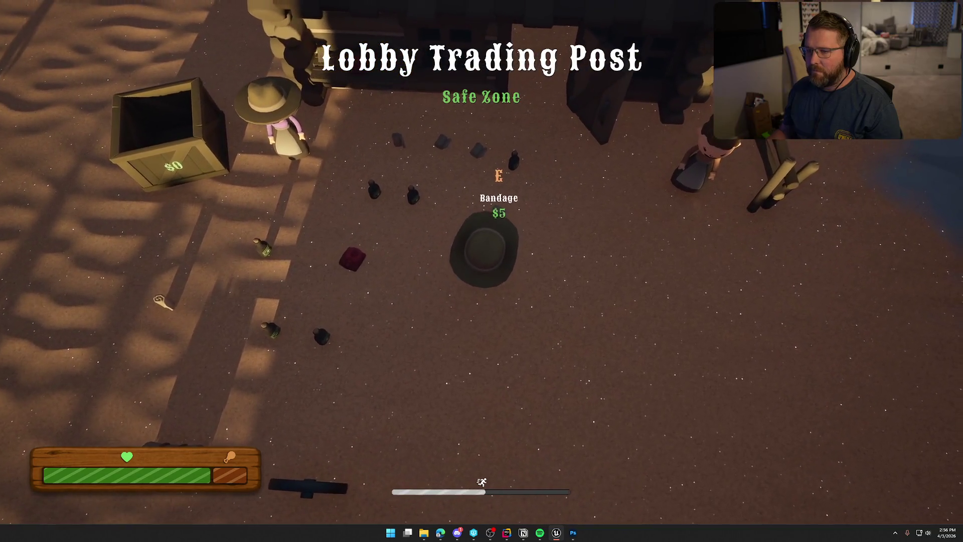
pyautogui.hotkey('shift', 'w')
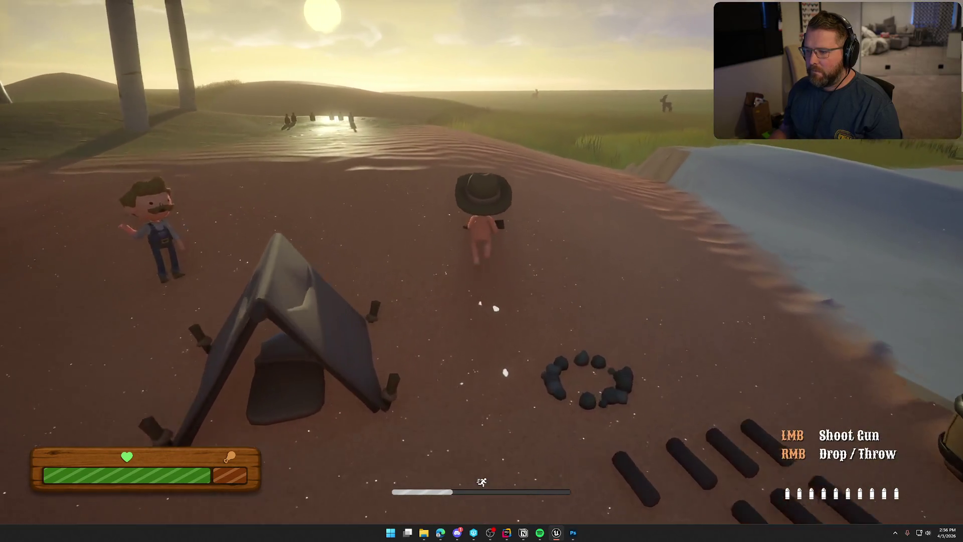
# Step: Run off the sand through the tall grass and out onto the open field
pyautogui.press('w')
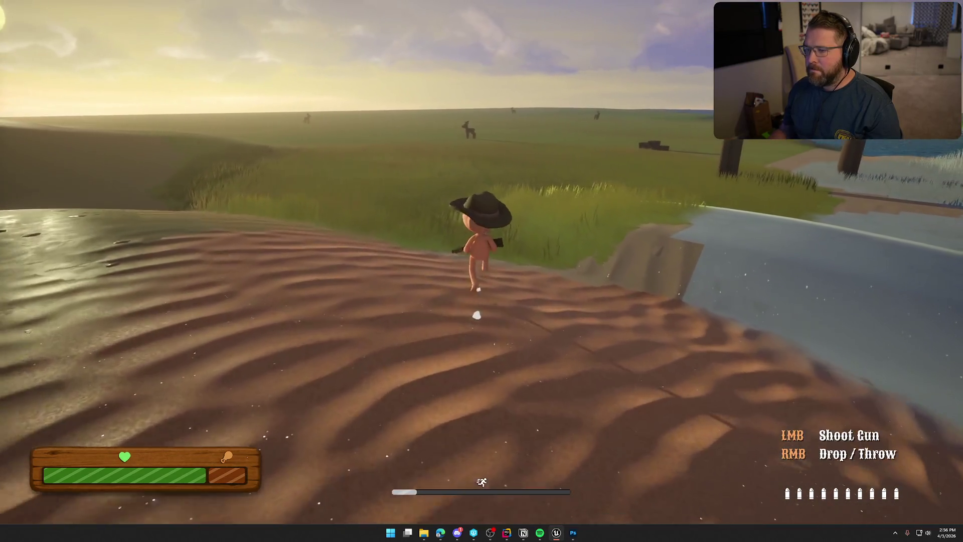
pyautogui.press('w')
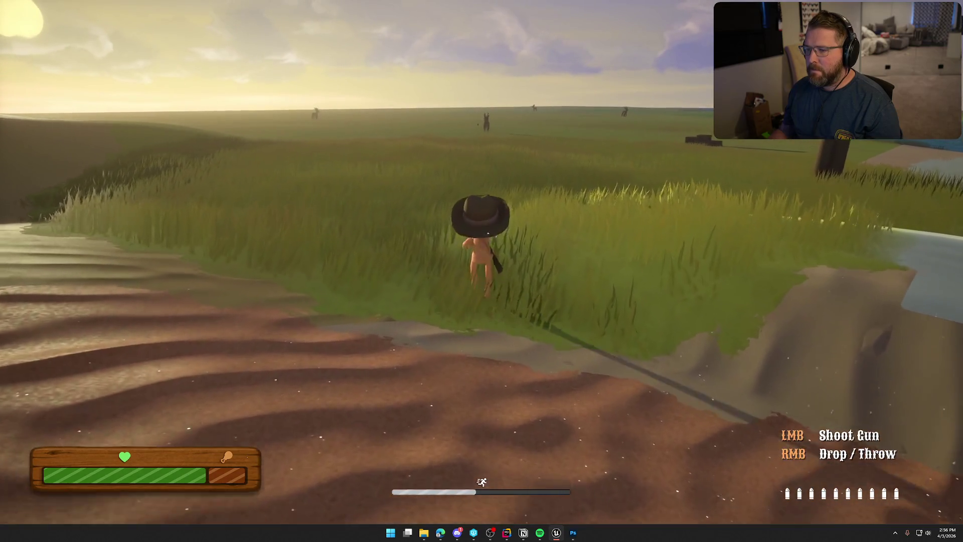
pyautogui.press('w')
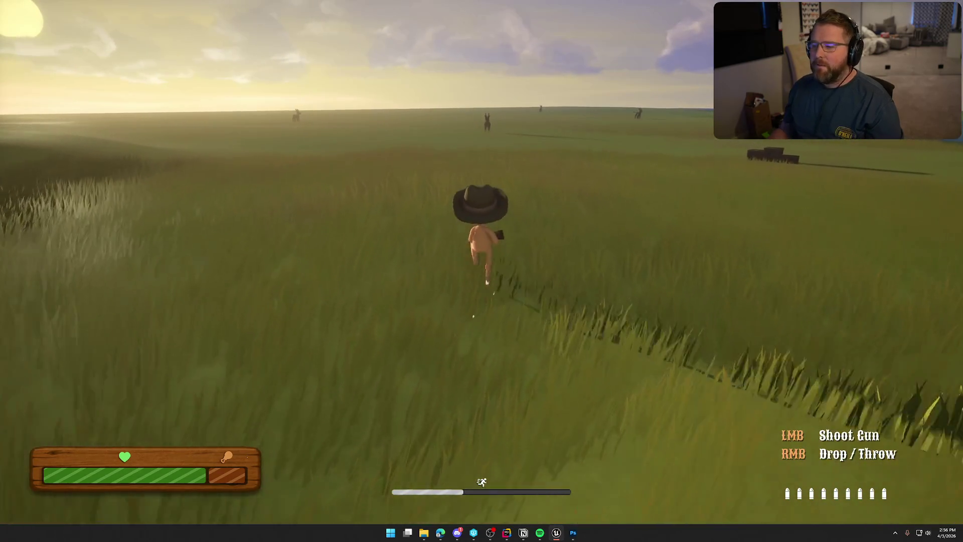
pyautogui.press('w')
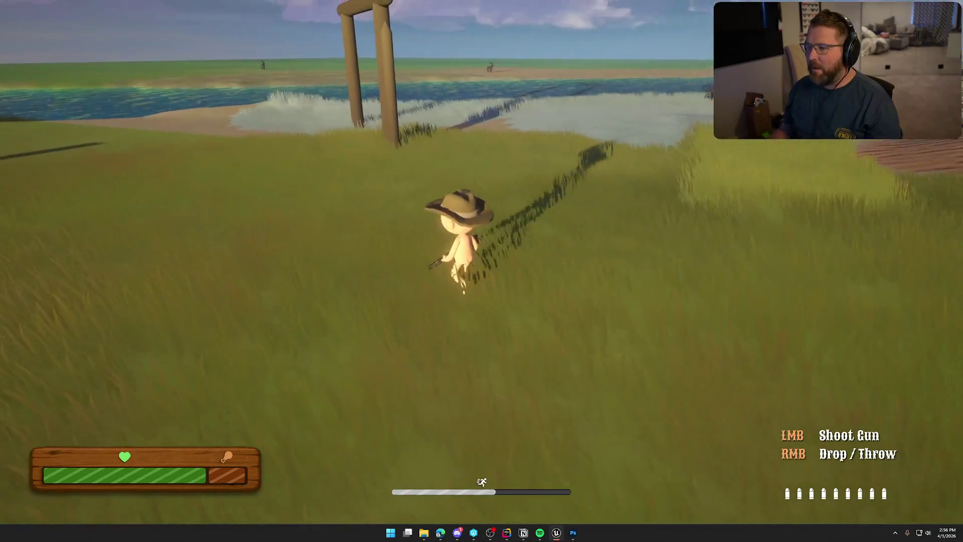
pyautogui.hotkey('shift', 'w')
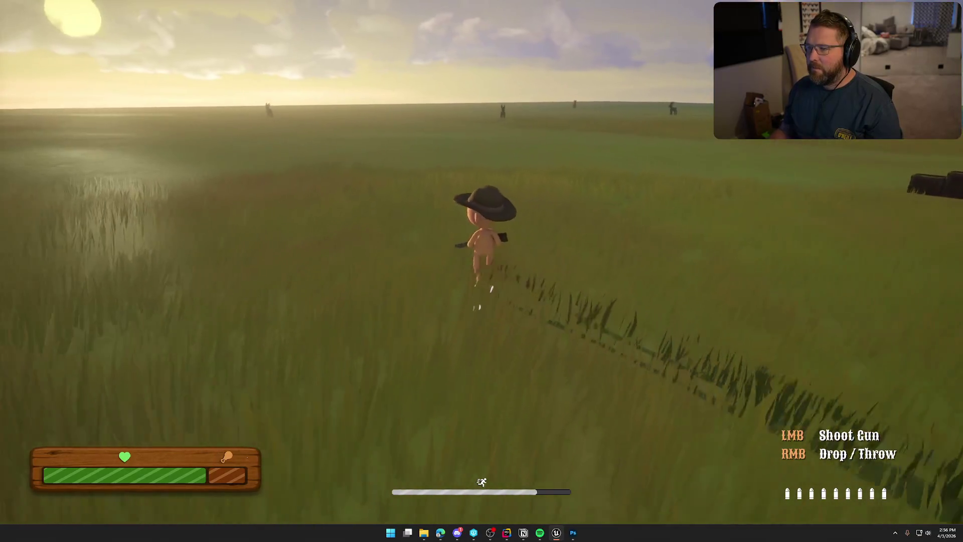
pyautogui.hotkey('shift', 'w')
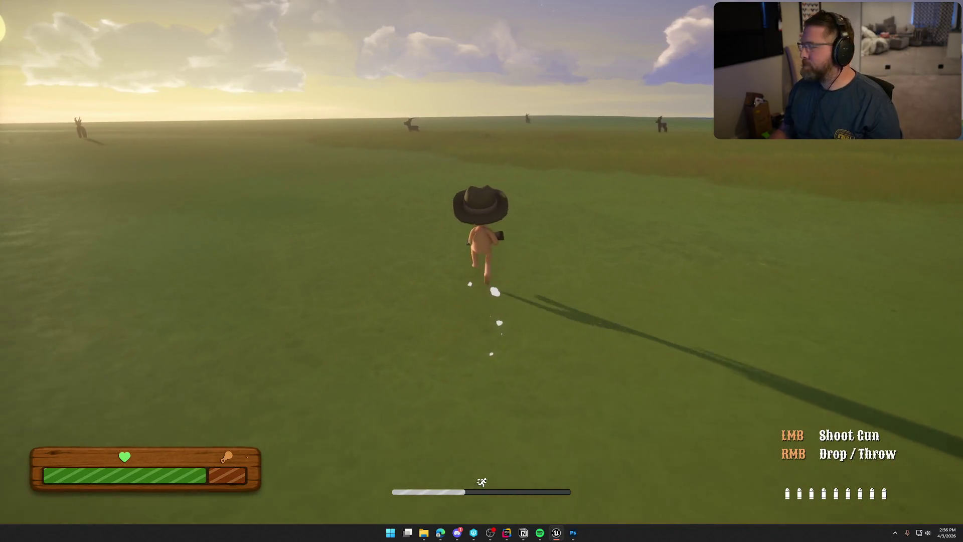
pyautogui.hotkey('shift', 'w')
# Step: Fire the gun once, then stop the playtest with Esc
pyautogui.click(481, 271)
pyautogui.press('w')
pyautogui.hotkey('shift', 'w')
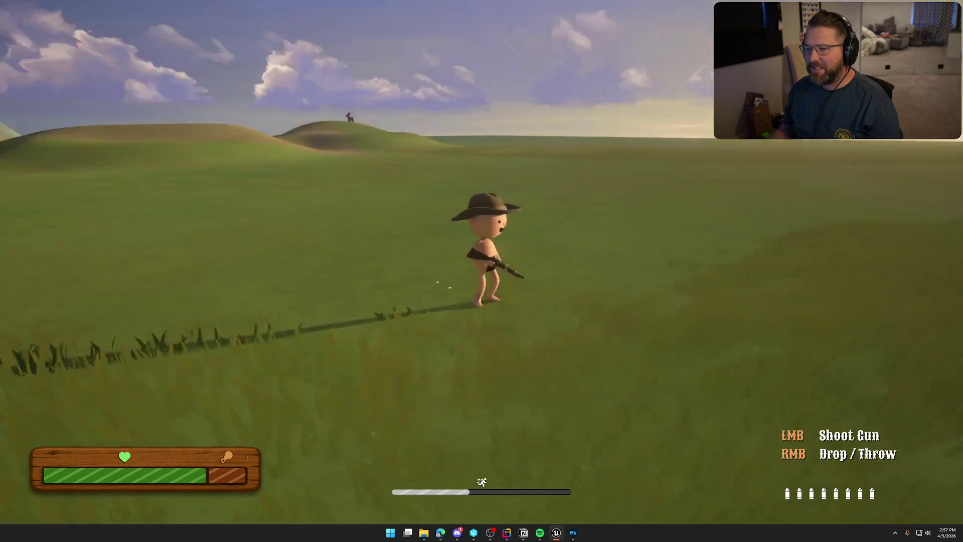
pyautogui.press('Escape')
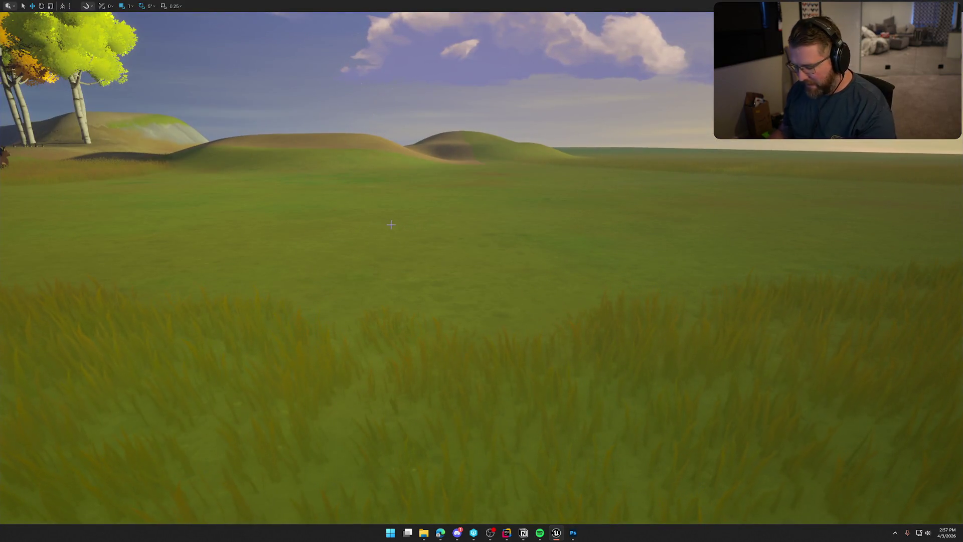
# Step: Drag UI_StatusBar's LockedPortionOverlay wider to 16 so the padlock covers the bar's right half
pyautogui.press('F11')
pyautogui.click(223, 15)
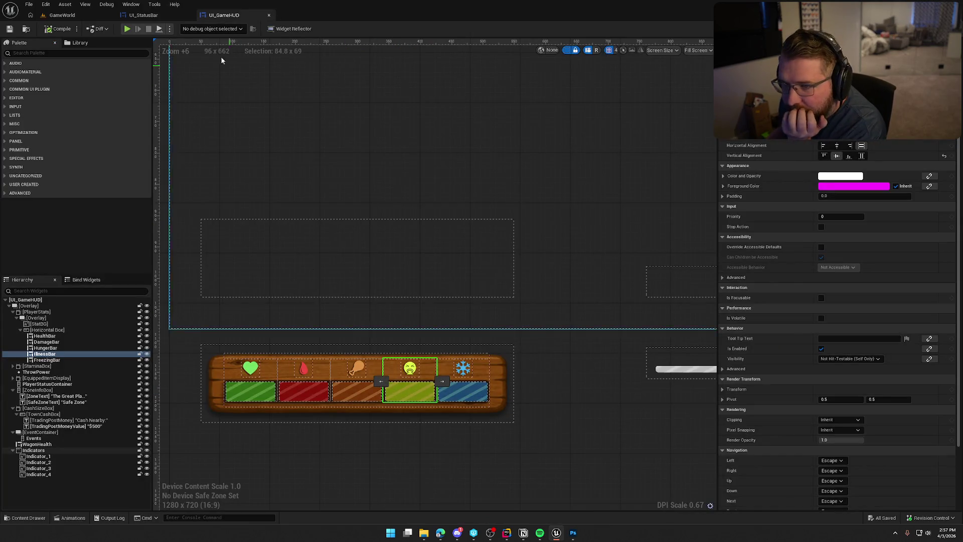
pyautogui.click(144, 15)
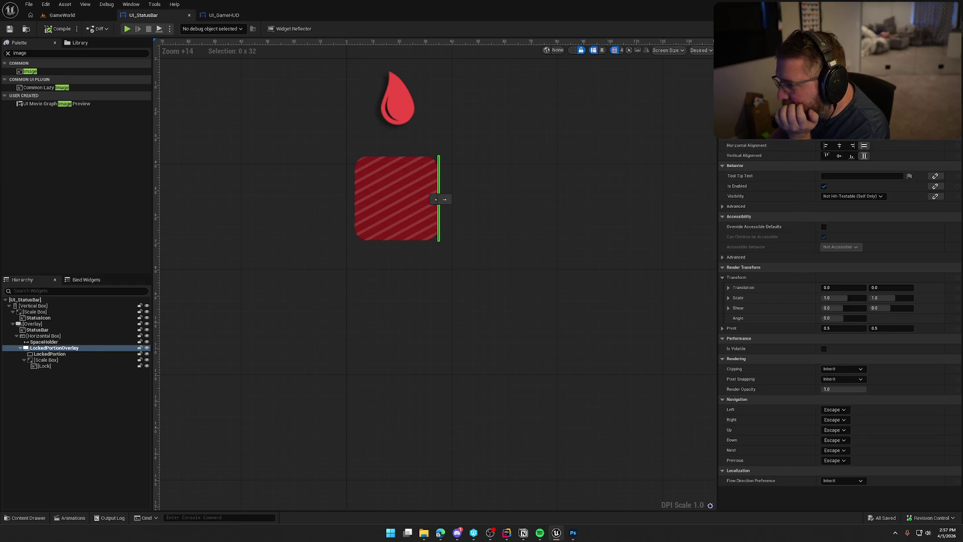
pyautogui.moveTo(435, 199); pyautogui.dragTo(395, 200)
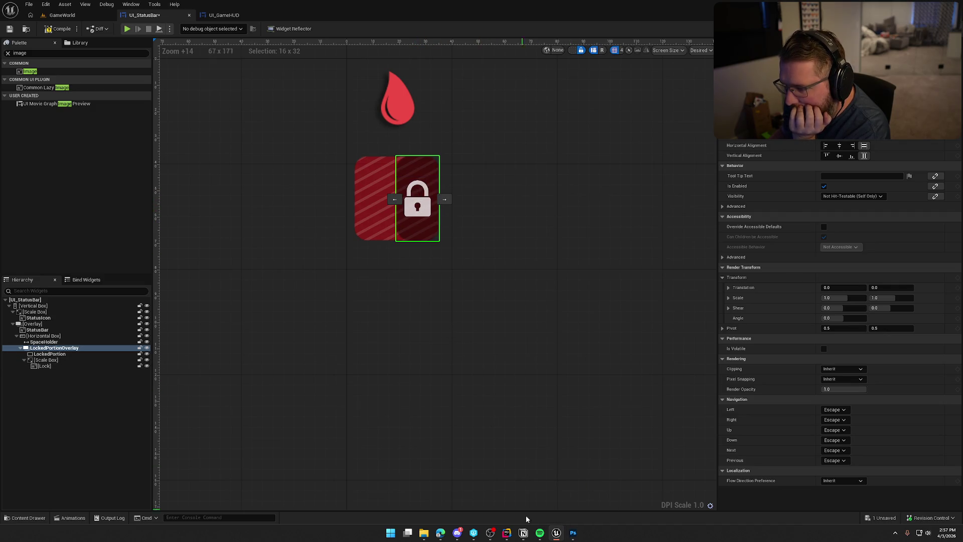
pyautogui.click(568, 537)
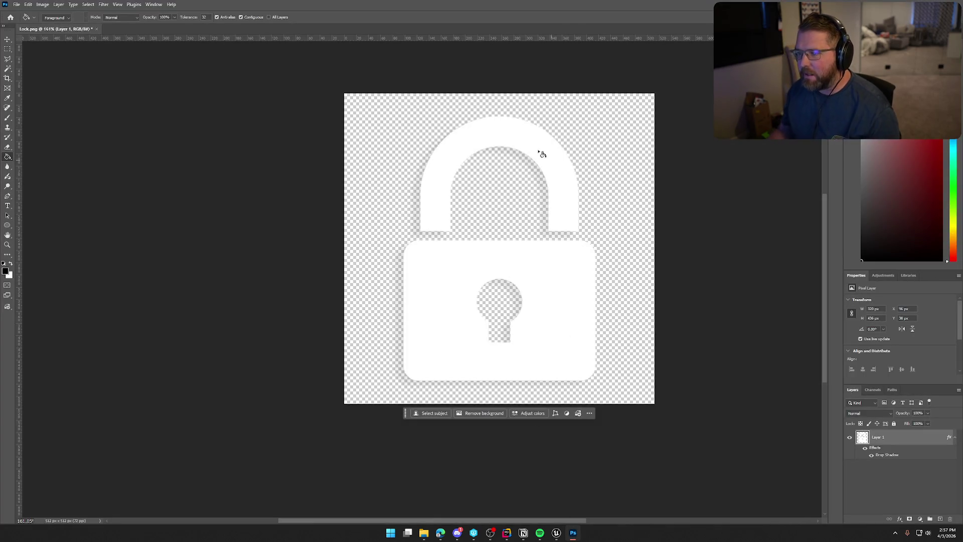
# Step: Scale the white padlock down to about 23% of its size
pyautogui.hotkey('ctrl', 't')
pyautogui.moveTo(596, 382); pyautogui.dragTo(506, 292)
pyautogui.press('Return')
pyautogui.scroll(4, 503, 274)
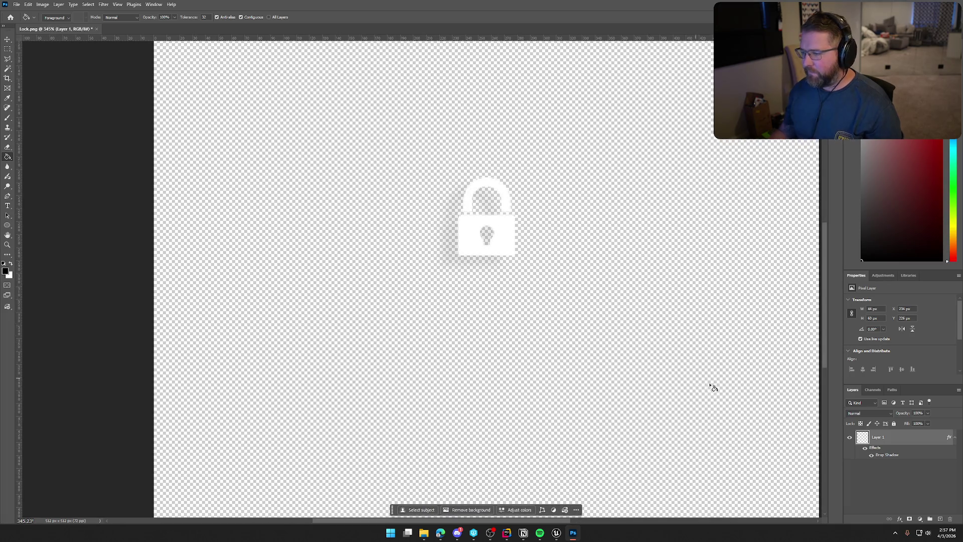
# Step: Set the drop shadow to spread 4%, size 7 px and opacity 24%, then fill around the lock black
pyautogui.doubleClick(899, 447)
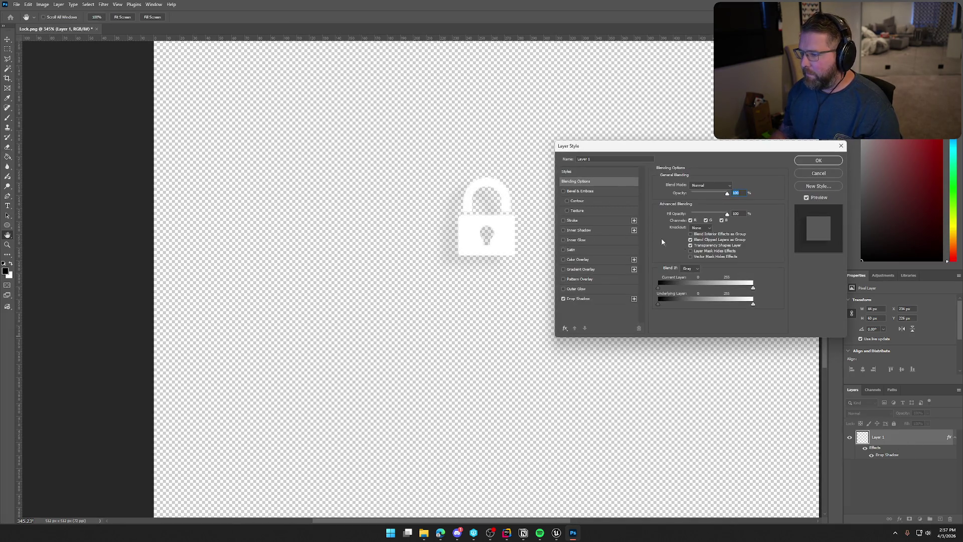
pyautogui.click(582, 299)
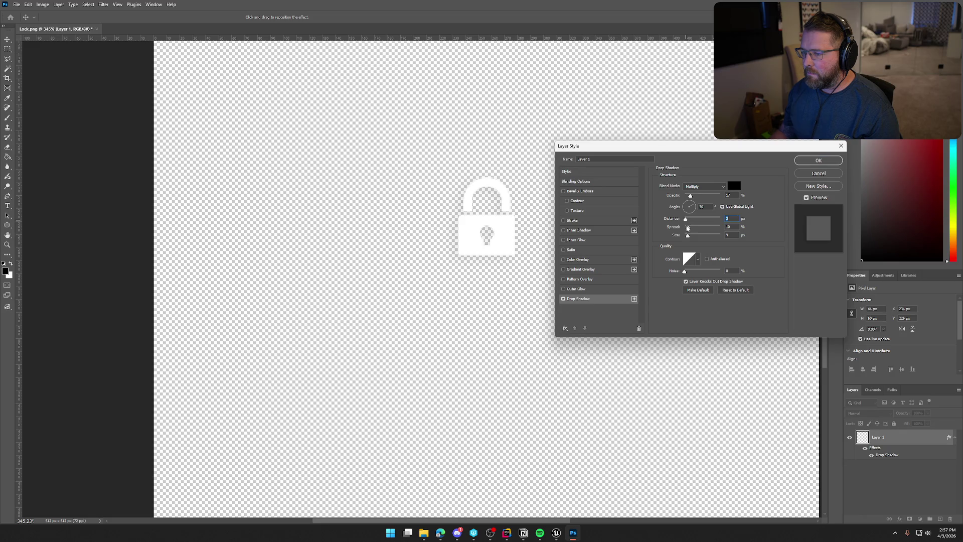
pyautogui.moveTo(682, 230); pyautogui.dragTo(687, 231)
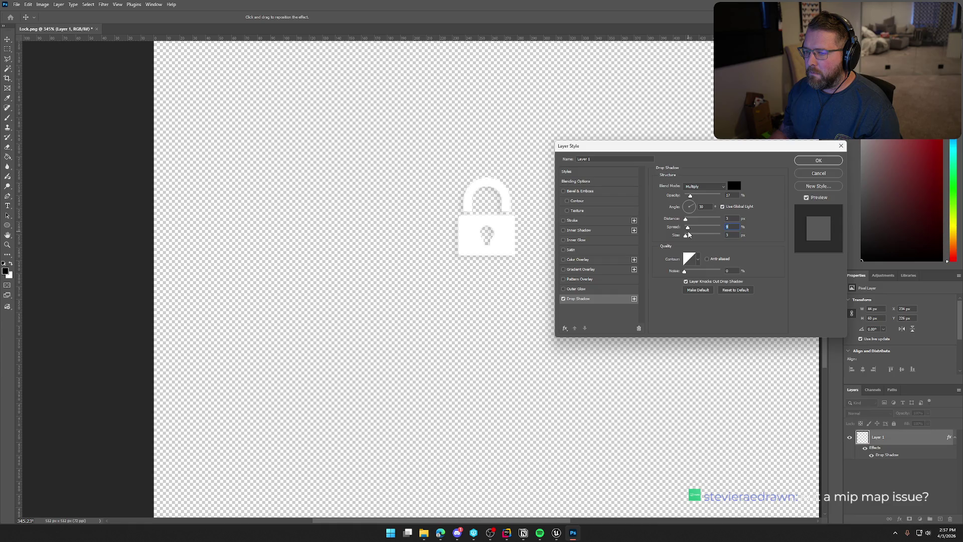
pyautogui.moveTo(692, 197); pyautogui.dragTo(731, 200)
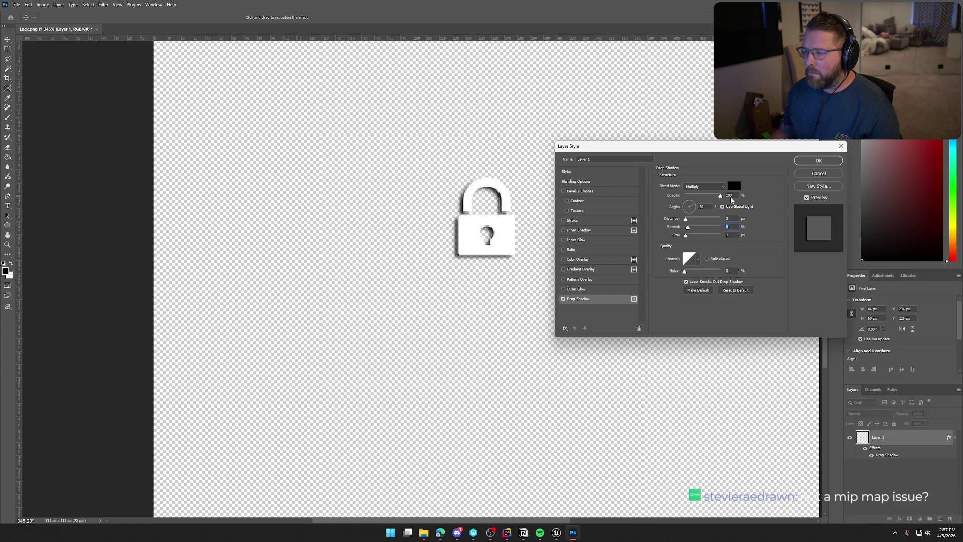
pyautogui.moveTo(685, 235); pyautogui.dragTo(687, 223)
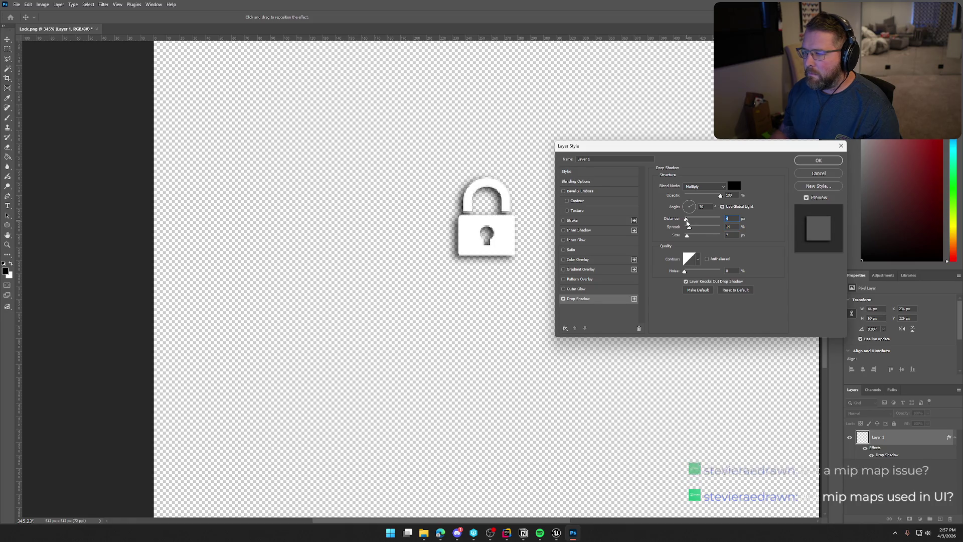
pyautogui.moveTo(721, 197); pyautogui.dragTo(694, 198)
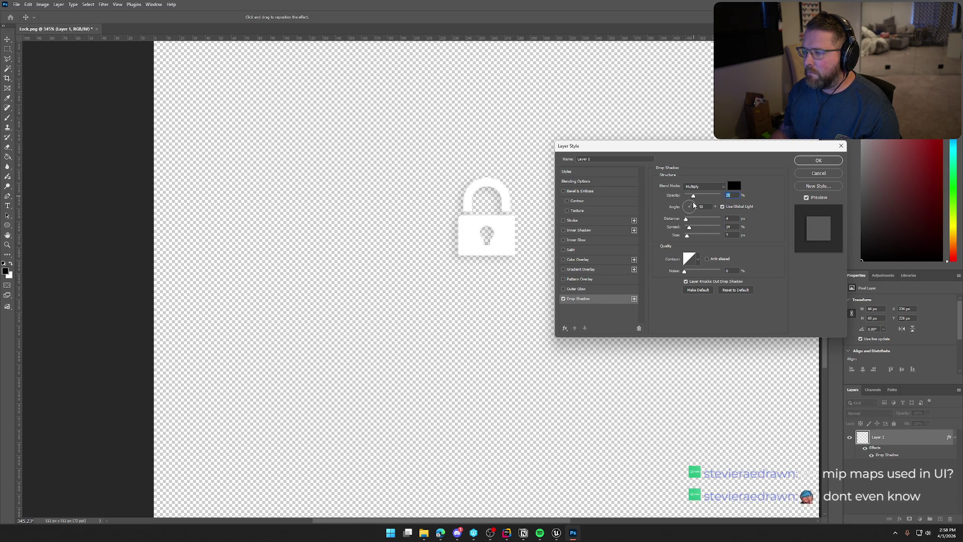
pyautogui.click(818, 161)
pyautogui.click(665, 269)
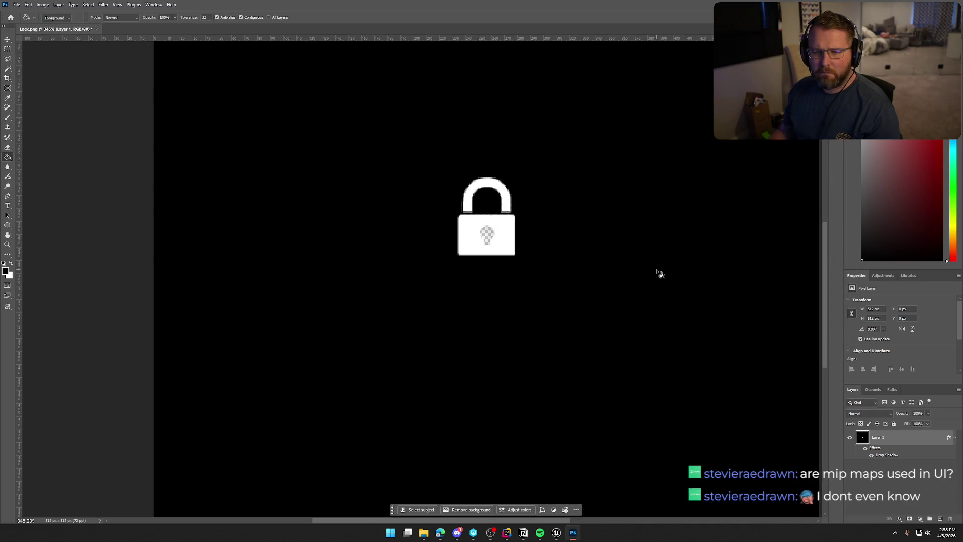
# Step: Undo the black fill and trim the canvas tightly around the padlock
pyautogui.hotkey('ctrl', 'z')
pyautogui.scroll(-3, 692, 277)
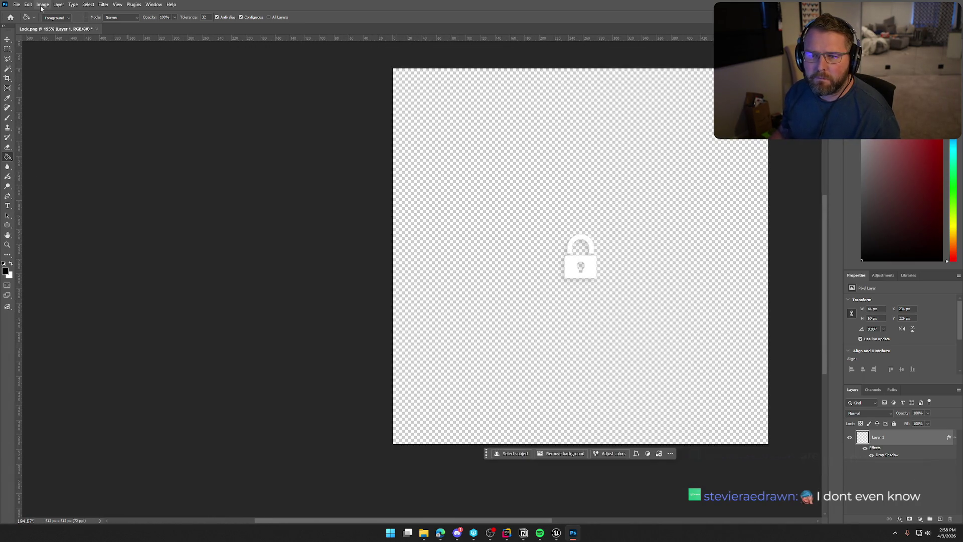
pyautogui.click(42, 4)
pyautogui.click(78, 97)
pyautogui.press('i')
pyautogui.click(508, 237)
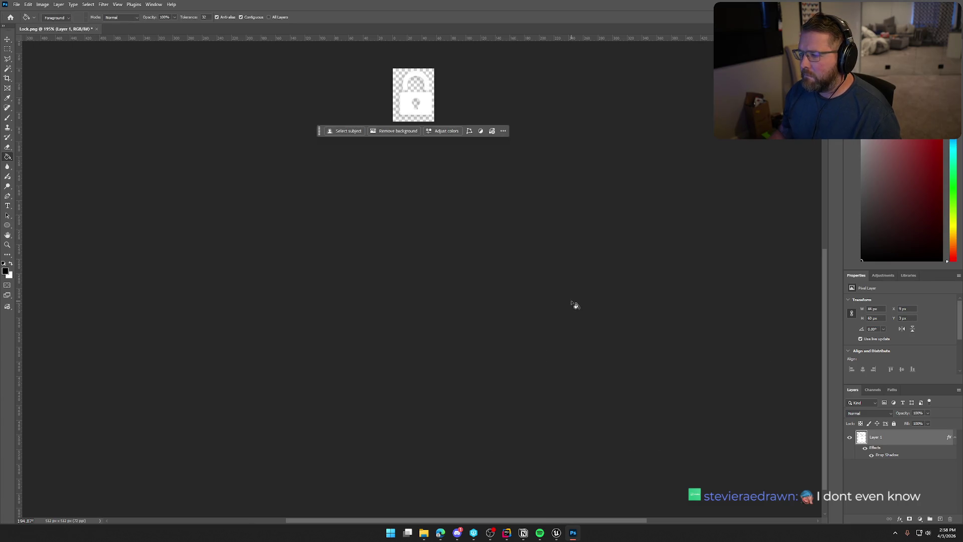
pyautogui.press('g')
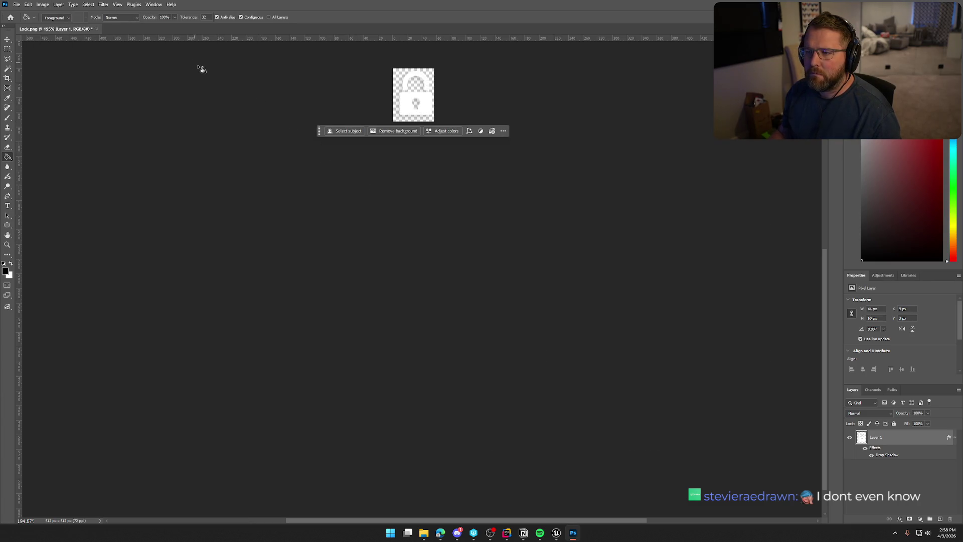
# Step: Enlarge the canvas to 75×75 px and recentre the padlock on it
pyautogui.click(43, 5)
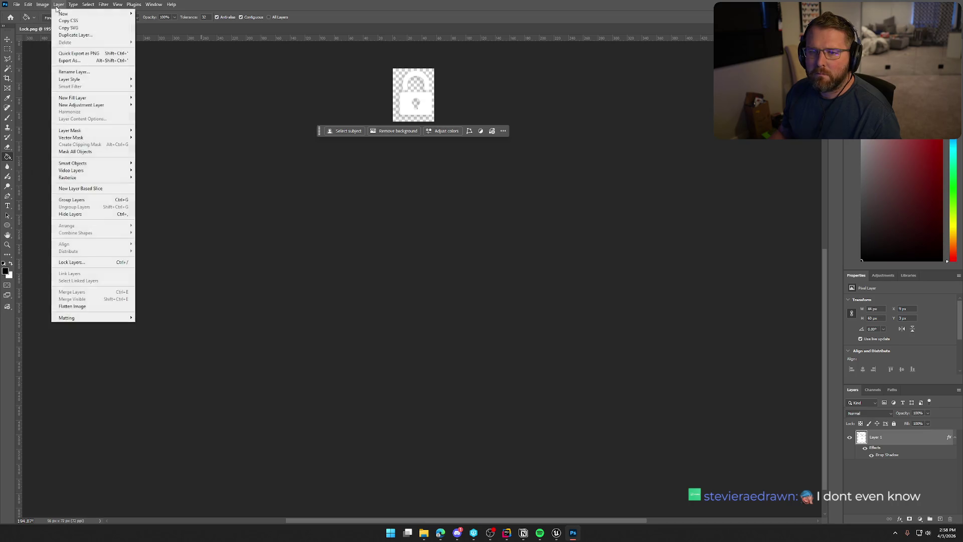
pyautogui.click(65, 78)
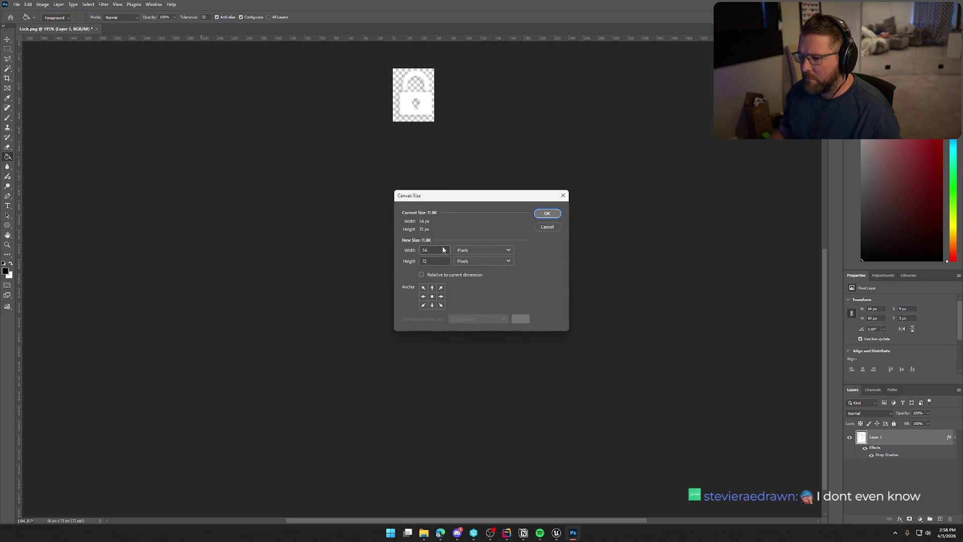
pyautogui.doubleClick(438, 248)
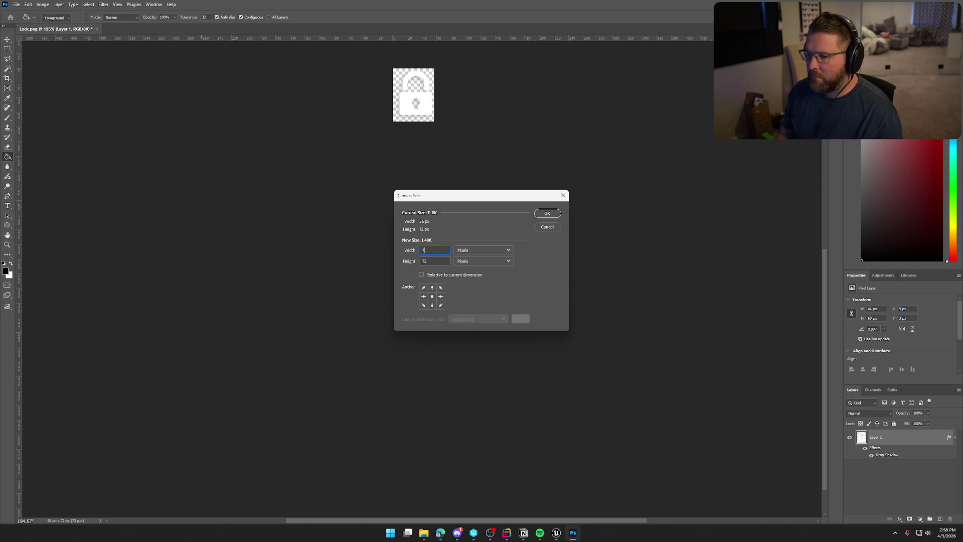
pyautogui.click(546, 215)
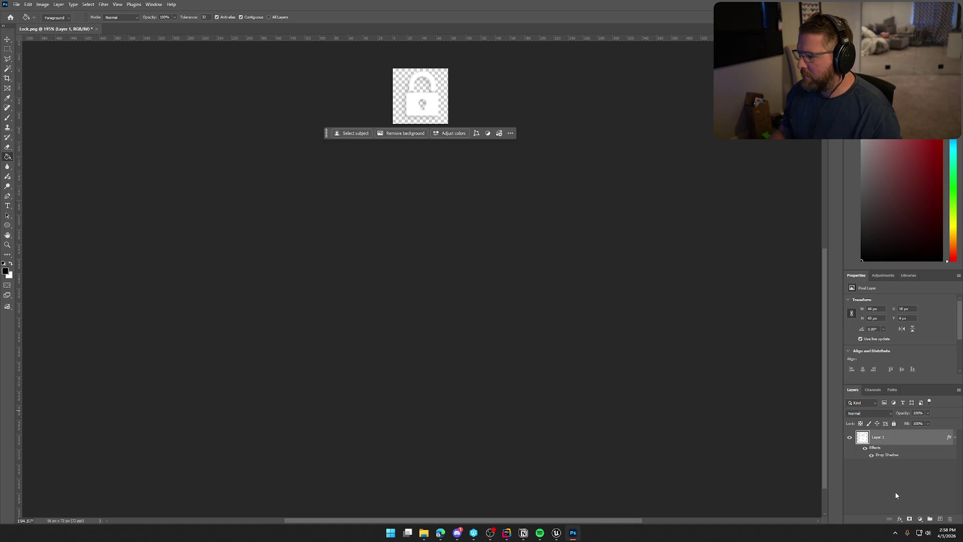
pyautogui.hotkey('ctrl', 't')
pyautogui.moveTo(432, 107); pyautogui.dragTo(428, 109)
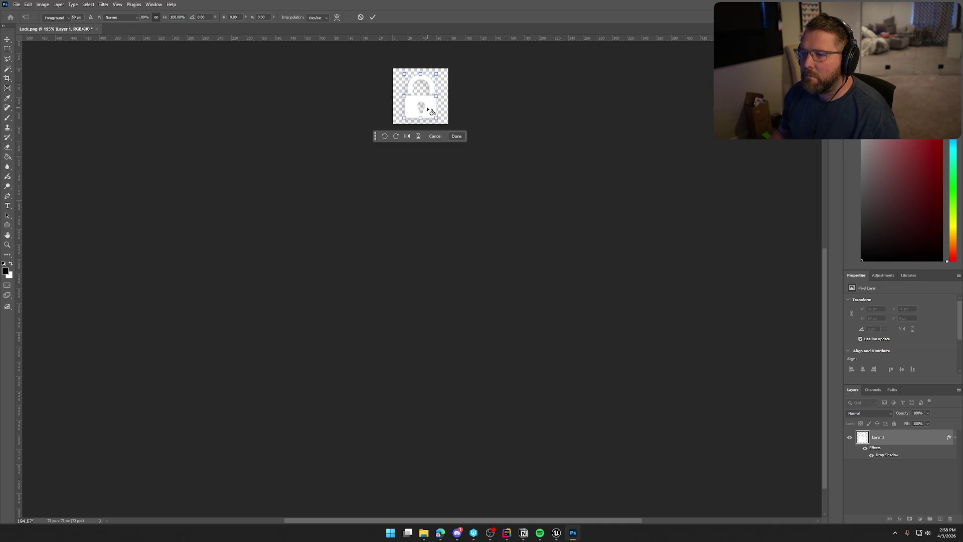
pyautogui.press('Return')
pyautogui.press('g')
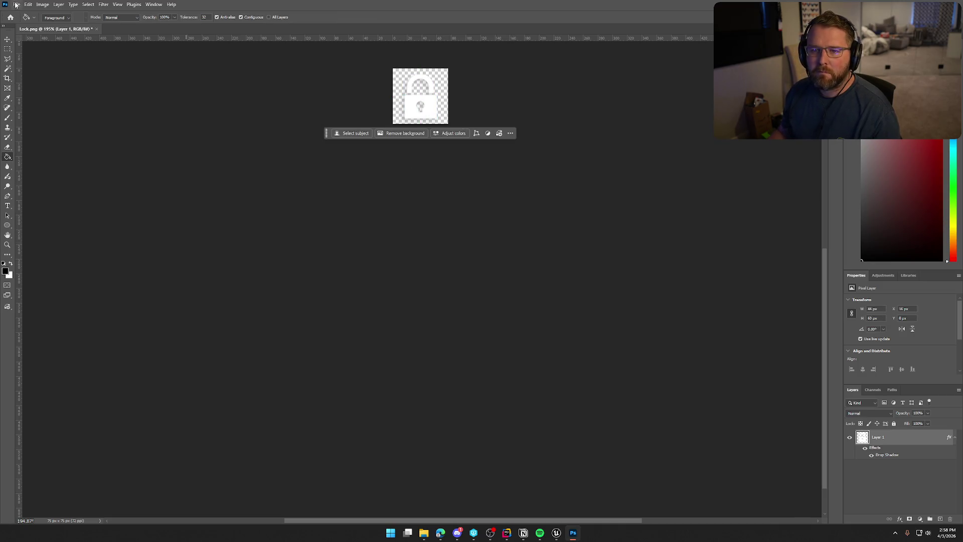
# Step: Quick-export the image as PNG, replacing the existing Lock.png
pyautogui.click(16, 5)
pyautogui.moveTo(50, 129)
pyautogui.click(145, 136)
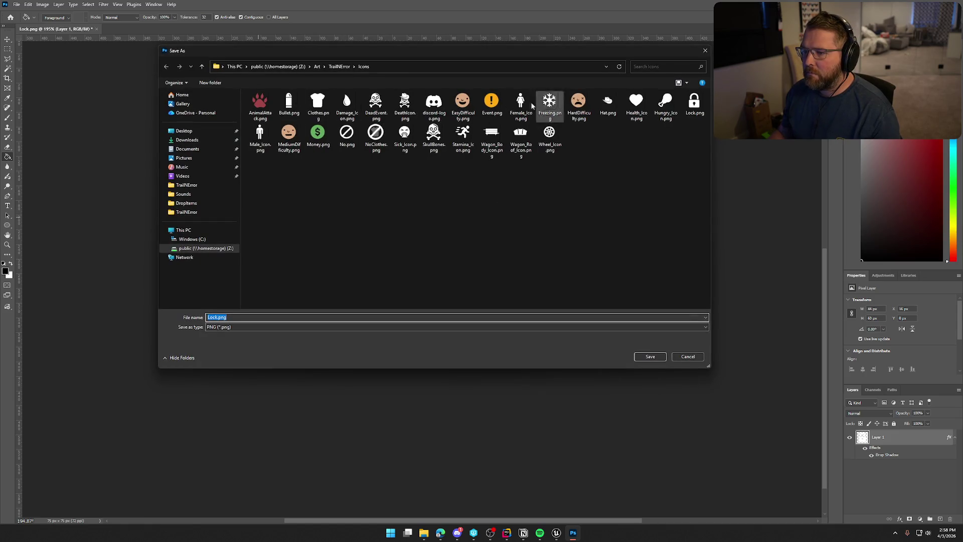
pyautogui.click(650, 357)
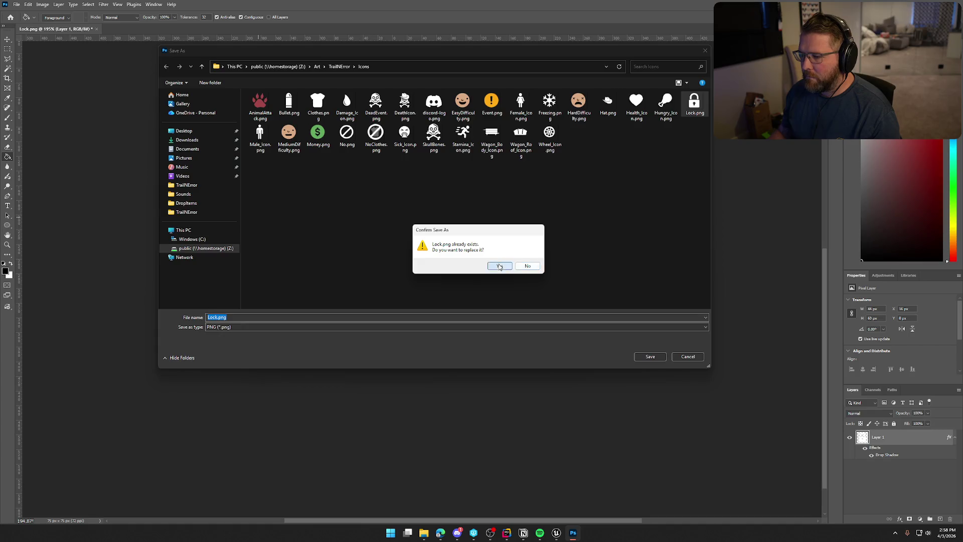
pyautogui.click(499, 266)
pyautogui.click(556, 533)
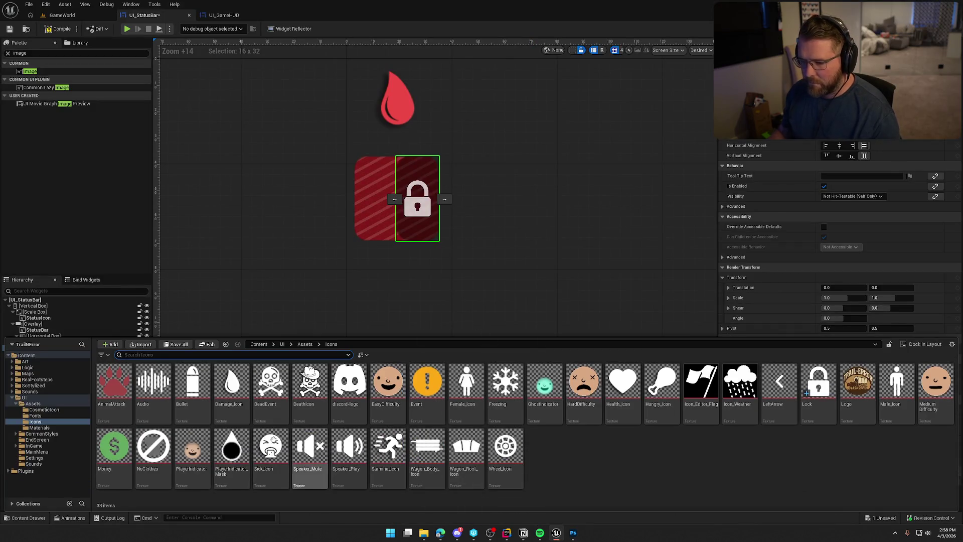
# Step: Reimport the Lock texture from the updated file and check the image in Photoshop
pyautogui.rightClick(826, 396)
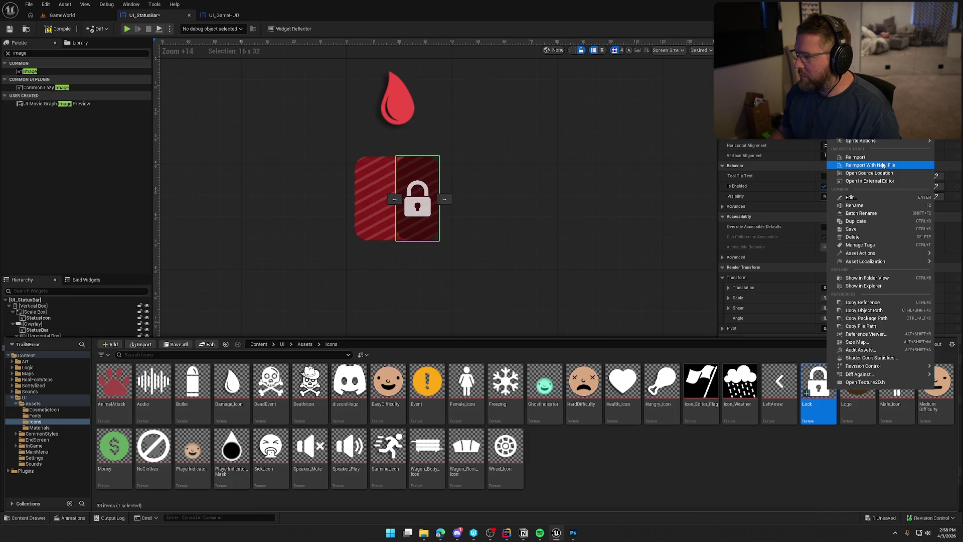
pyautogui.click(873, 157)
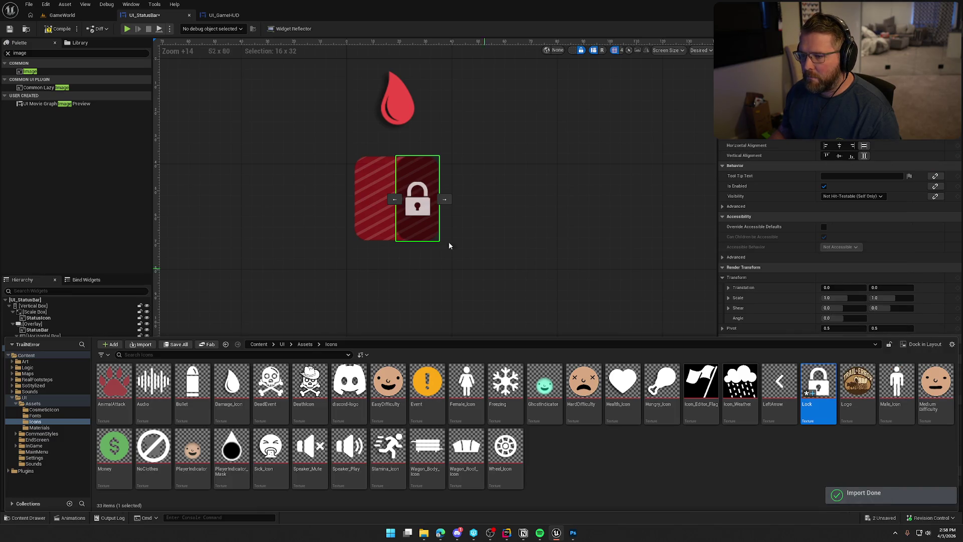
pyautogui.click(606, 433)
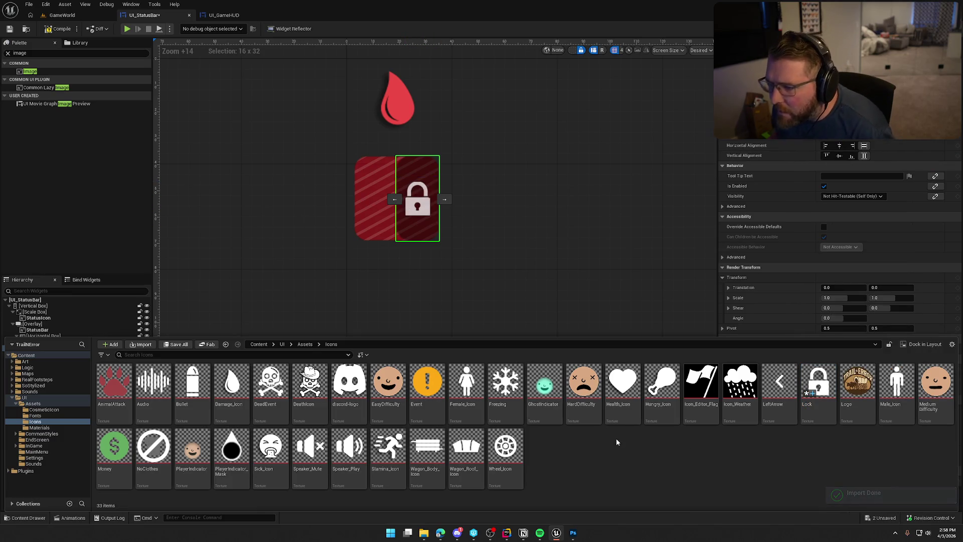
pyautogui.click(573, 532)
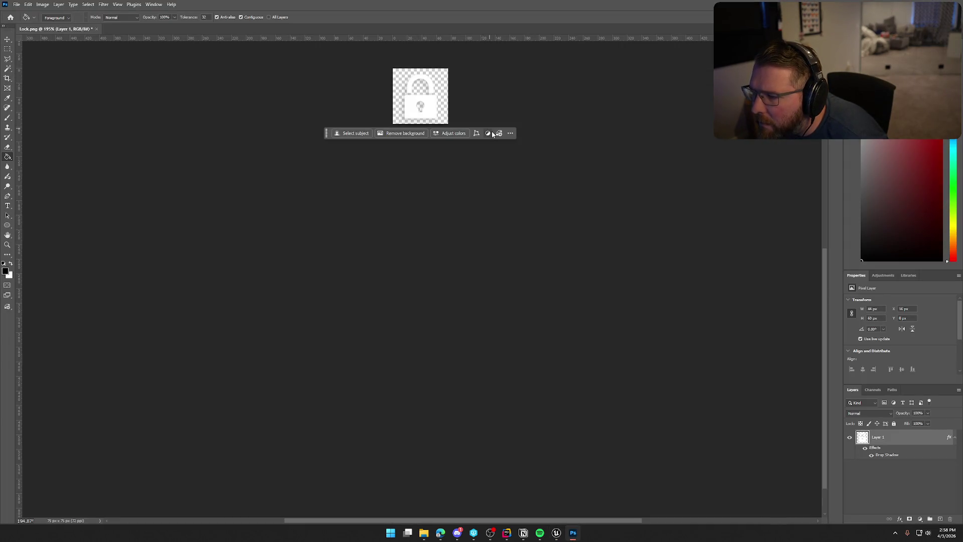
pyautogui.scroll(10, 441, 91)
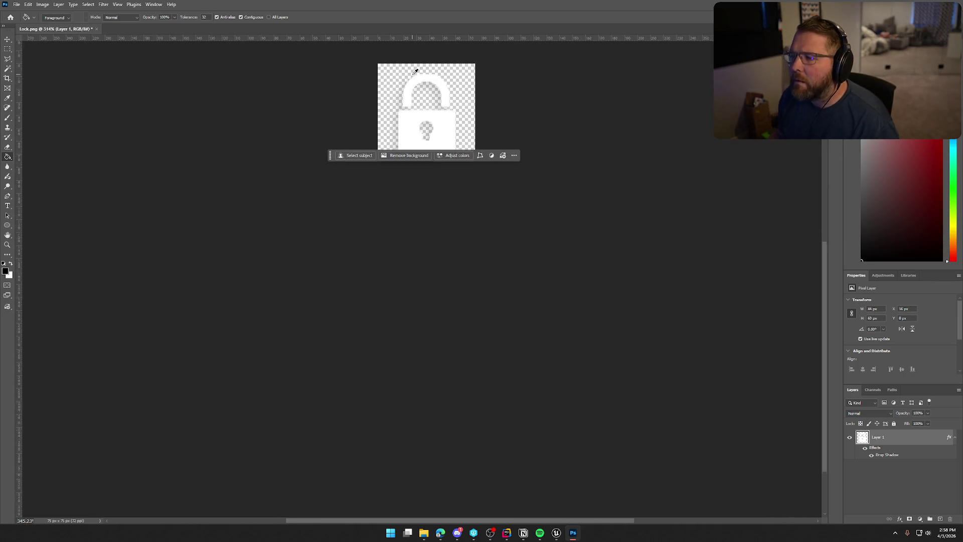
pyautogui.scroll(-2, 441, 91)
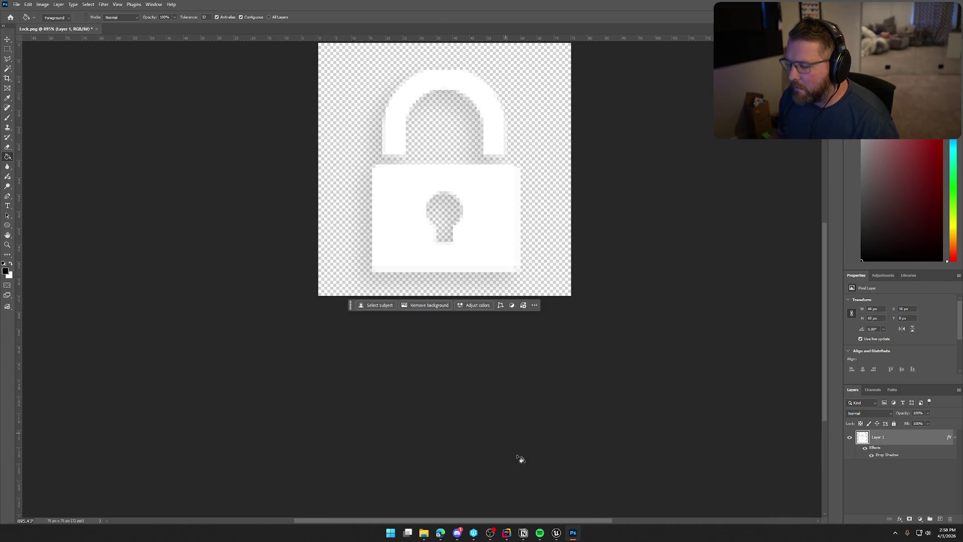
pyautogui.click(554, 533)
# Step: Collapse the LockedPortionOverlay in the status bar to zero width
pyautogui.click(501, 229)
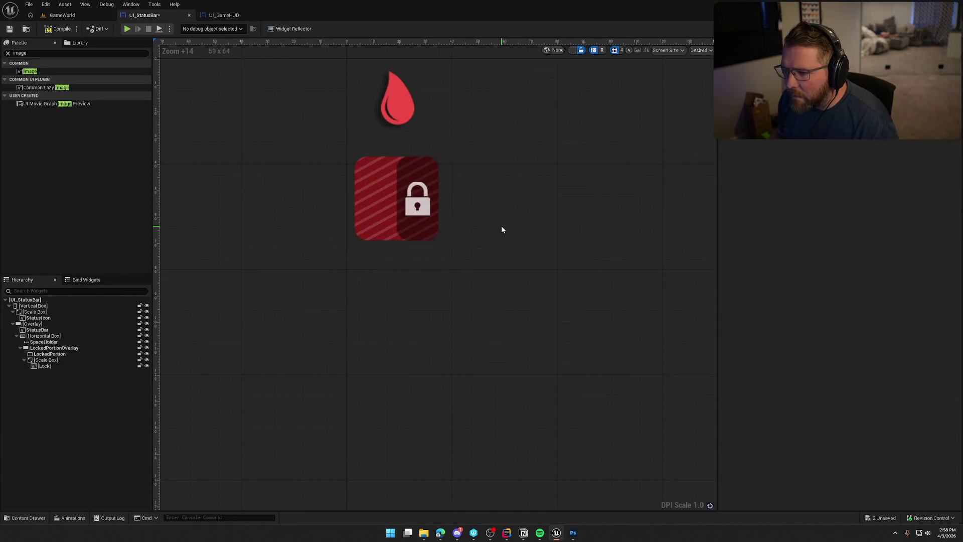
pyautogui.scroll(-5, 502, 229)
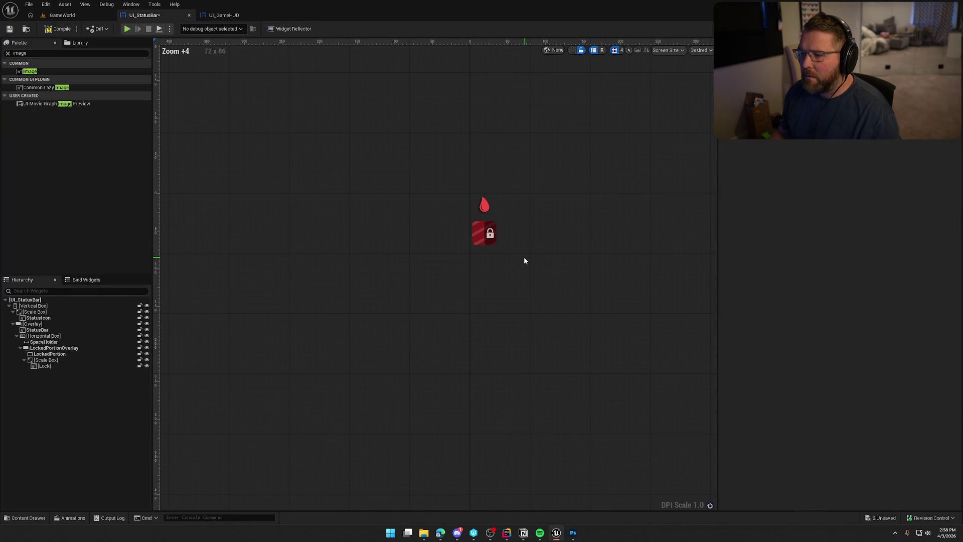
pyautogui.scroll(9, 524, 260)
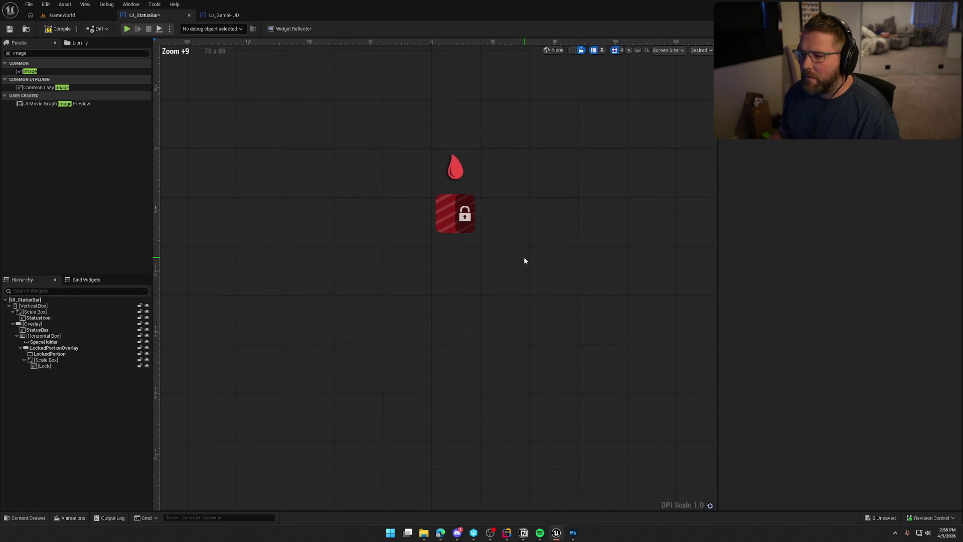
pyautogui.click(54, 349)
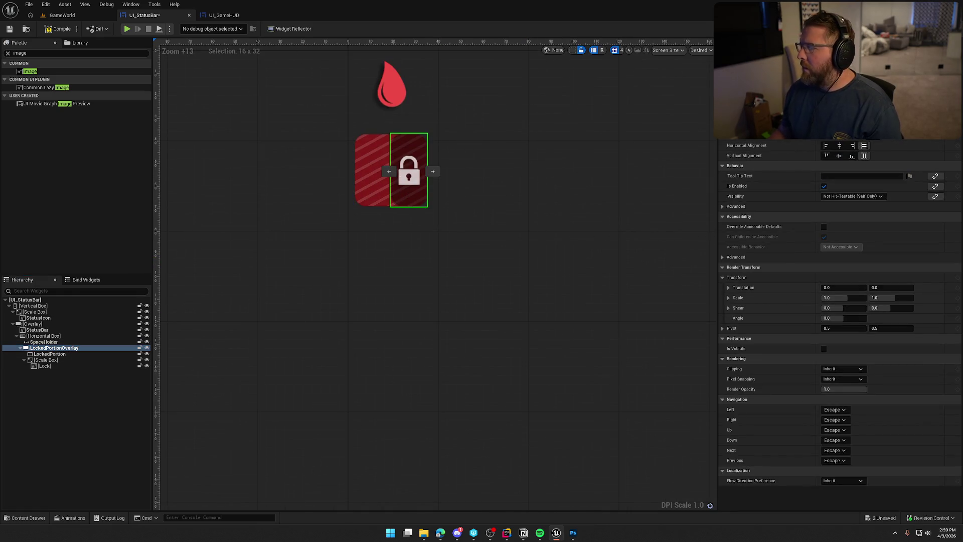
pyautogui.moveTo(388, 171); pyautogui.dragTo(424, 171)
pyautogui.click(640, 288)
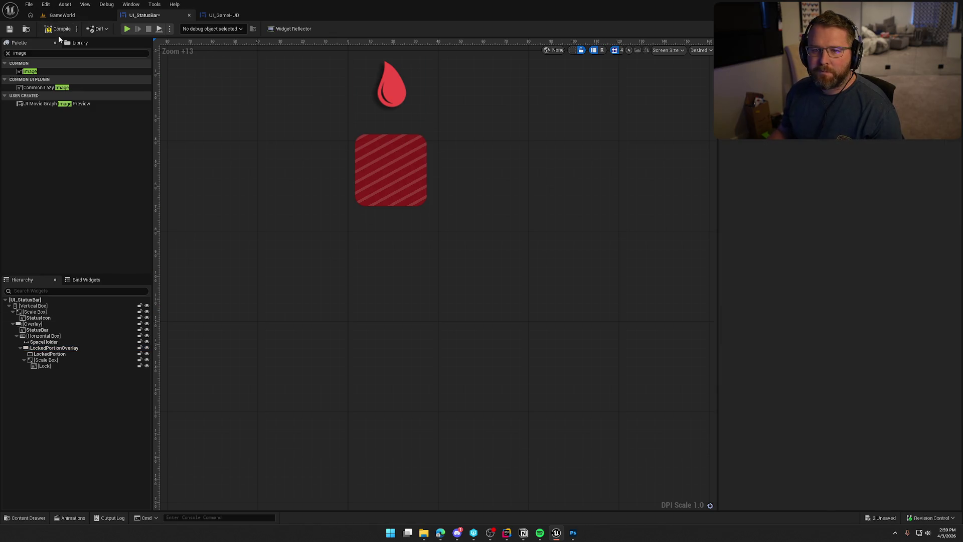
# Step: Start a play-in-editor session of GameWorld and run the character forward
pyautogui.click(67, 16)
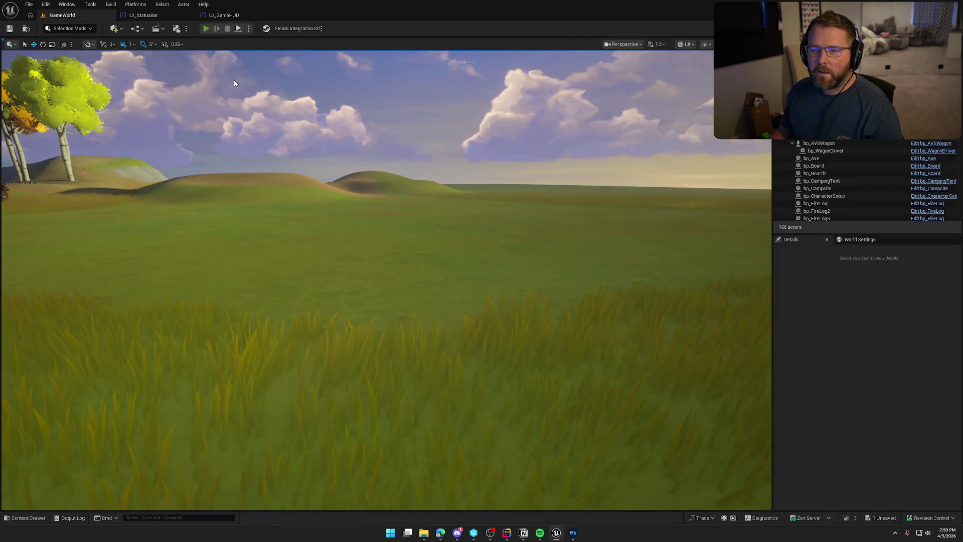
pyautogui.click(206, 28)
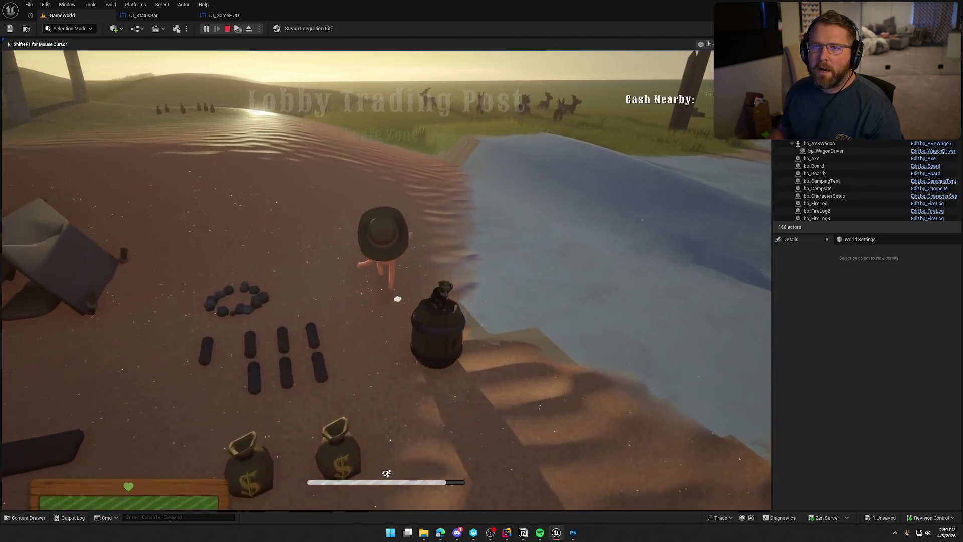
pyautogui.press('w')
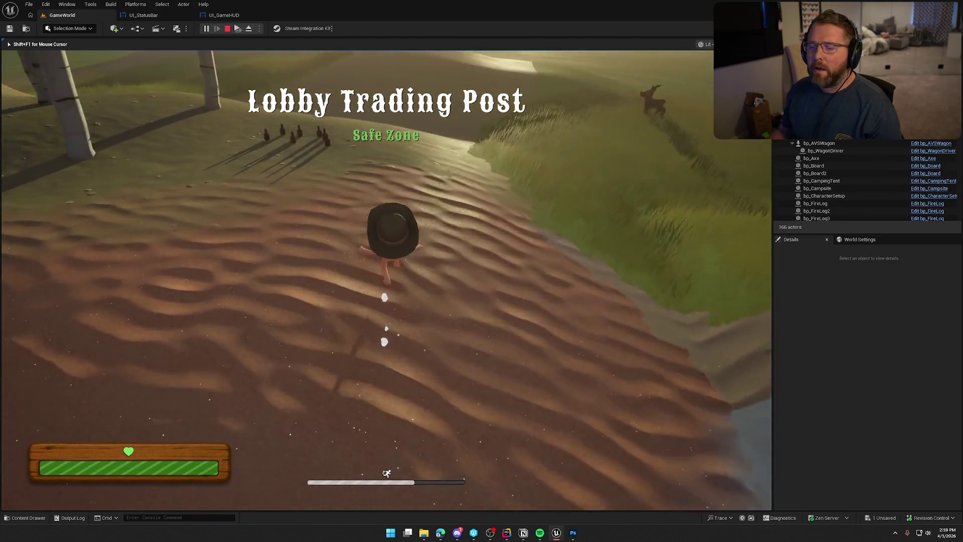
pyautogui.press('w')
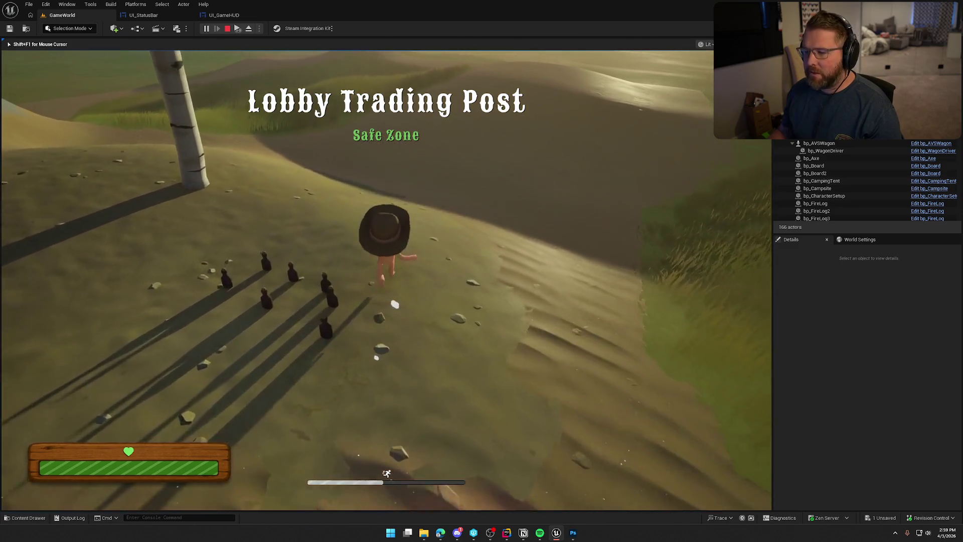
pyautogui.press('w')
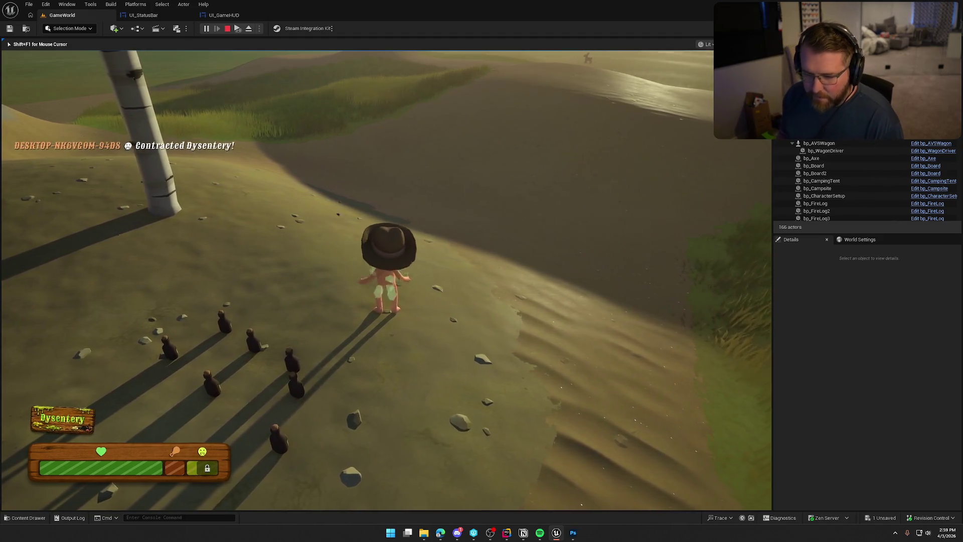
# Step: Speed the game up tenfold with the slomo 10 console command and go full screen
pyautogui.press('`')
pyautogui.press('Up')
pyautogui.press('Return')
pyautogui.click(360, 176)
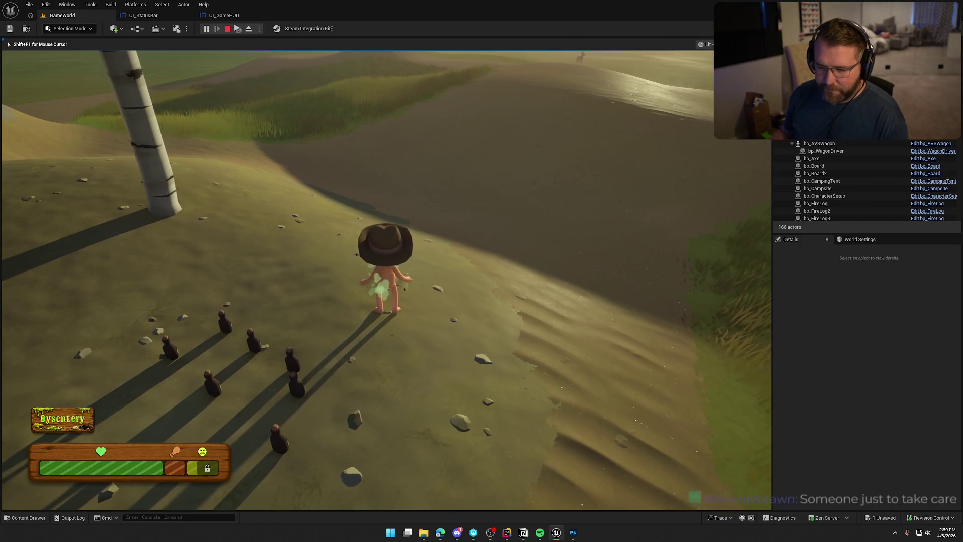
pyautogui.press('w')
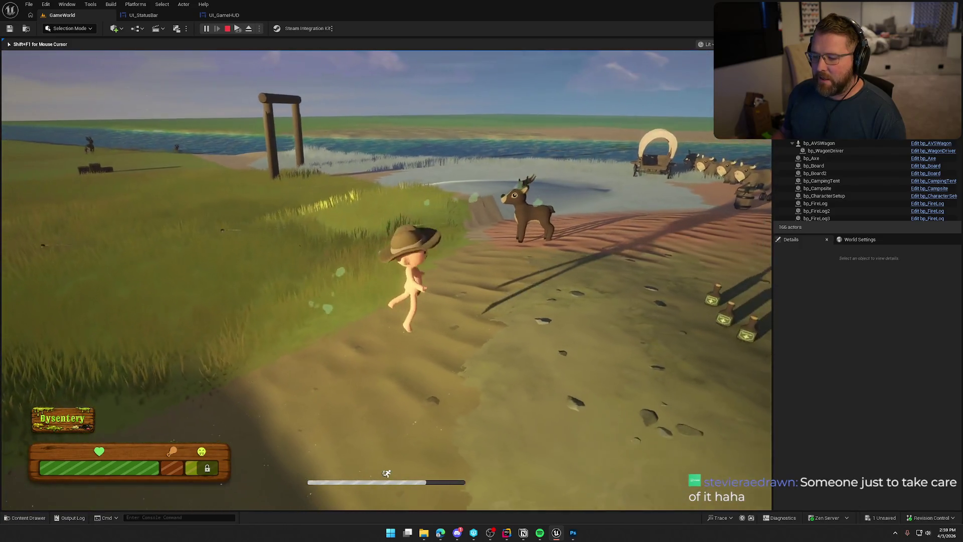
pyautogui.press('F11')
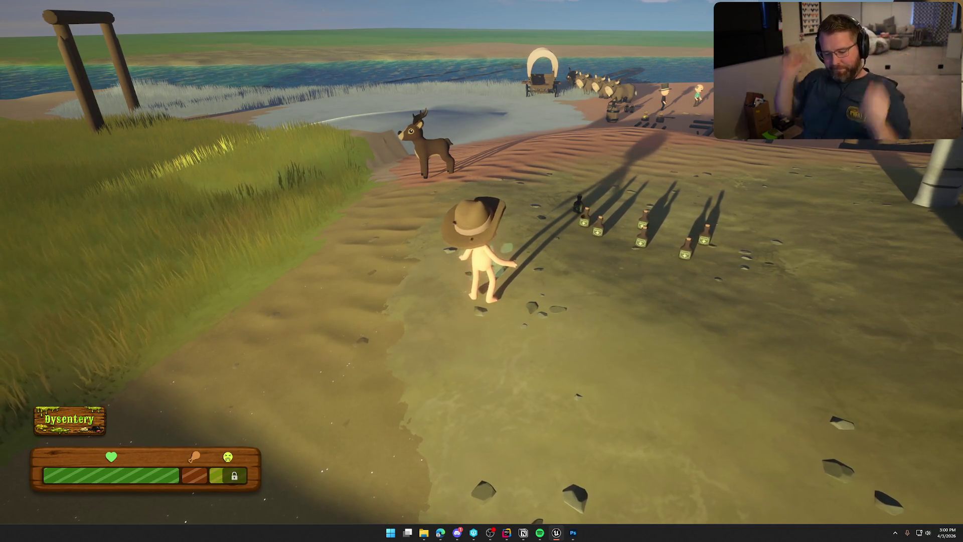
# Step: Restore normal game speed from the console and sprint the character up the hill
pyautogui.press('`')
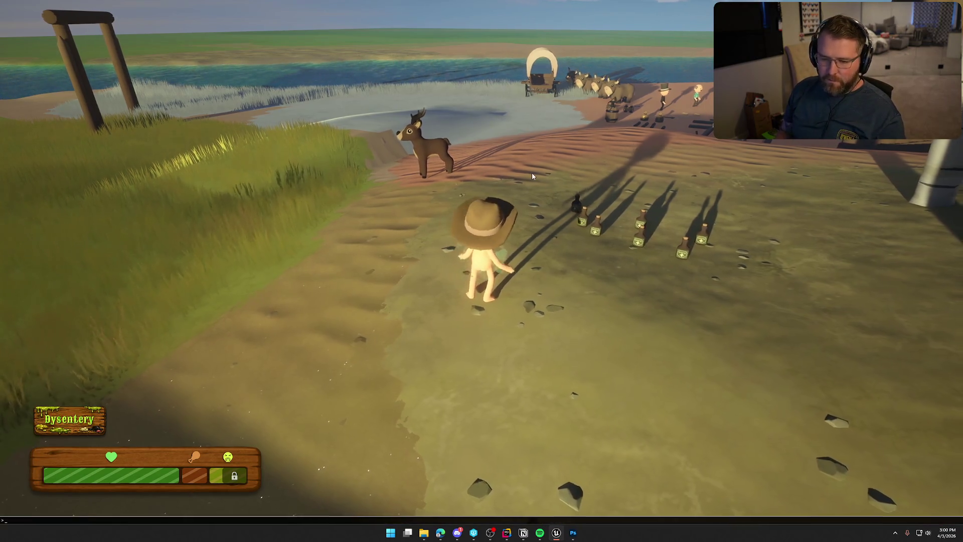
pyautogui.press('Up')
pyautogui.press('Up')
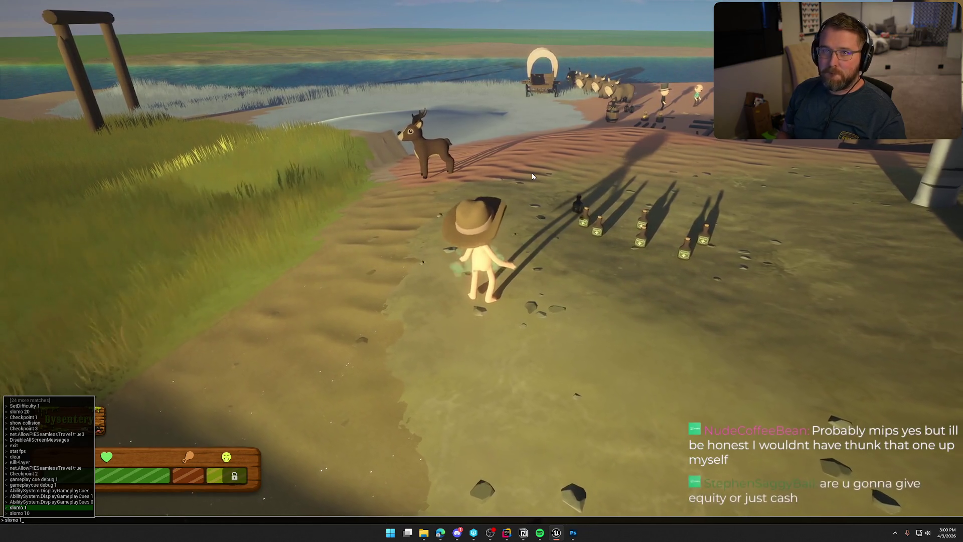
pyautogui.press('Return')
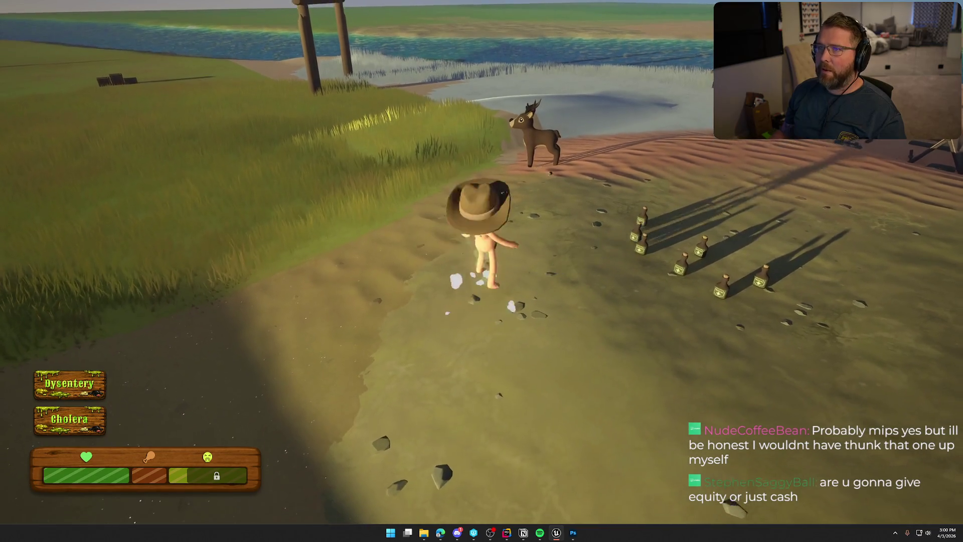
pyautogui.hotkey('shift', 'w')
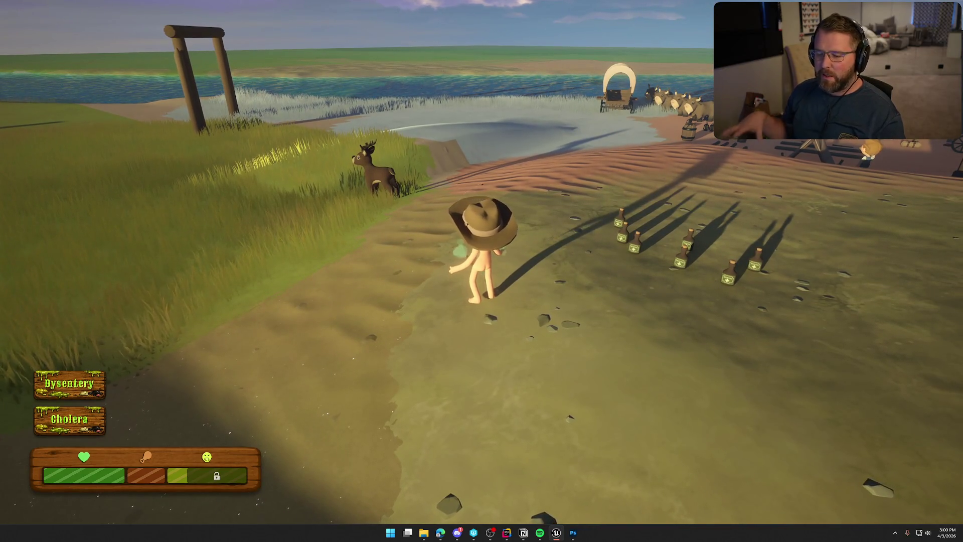
# Step: Stop the play-in-editor session, leave immersive mode and bring up the Notion board
pyautogui.press('Escape')
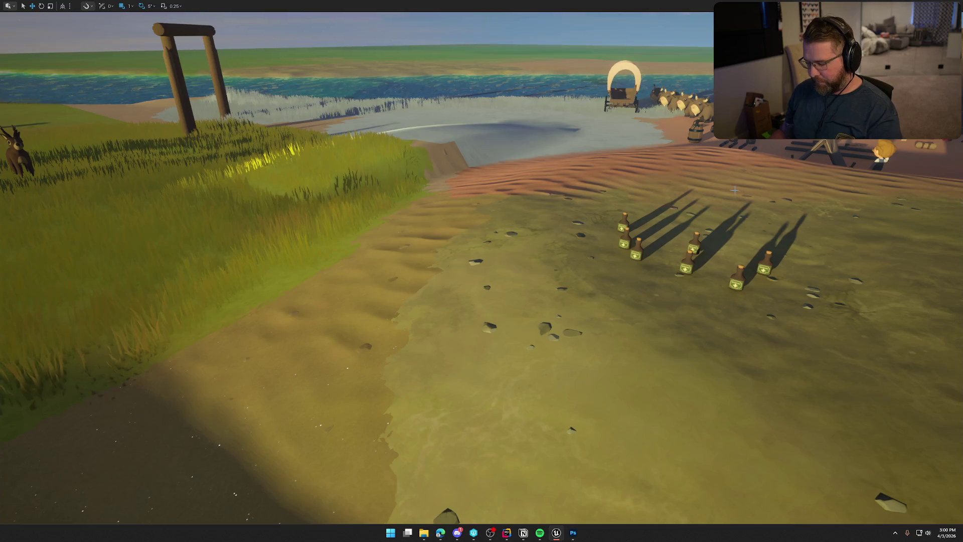
pyautogui.press('F11')
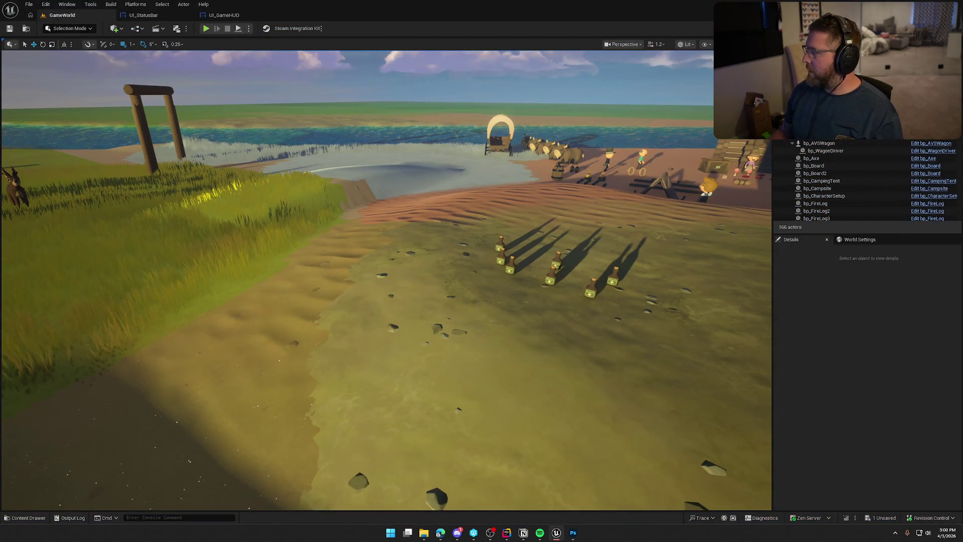
pyautogui.hotkey('alt', 'Tab')
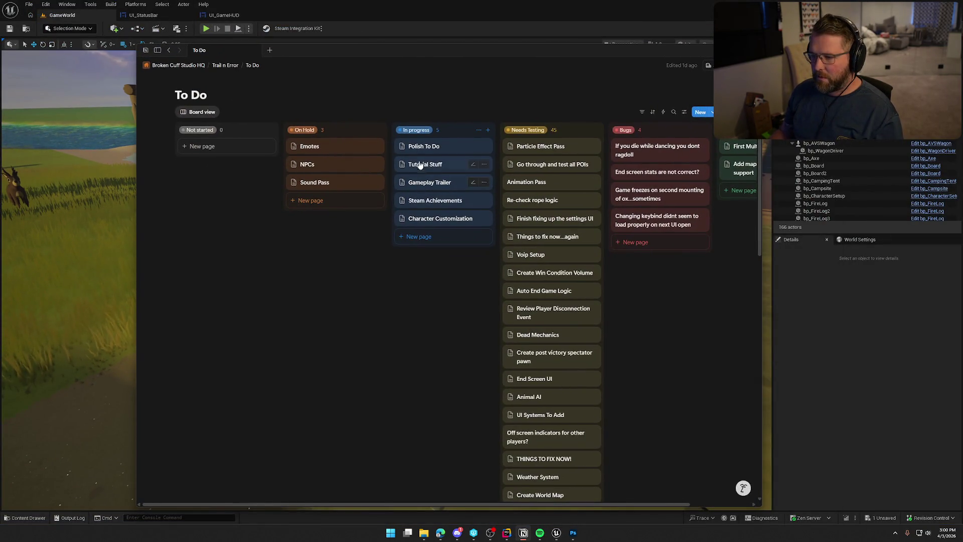
# Step: Check off the health-bar disease item on the Polish To Do checklist
pyautogui.click(424, 145)
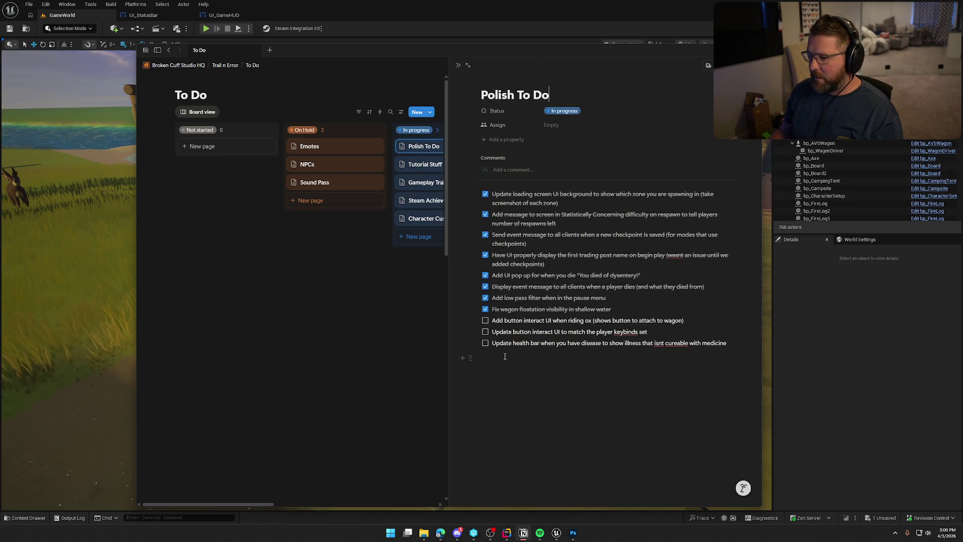
pyautogui.click(485, 344)
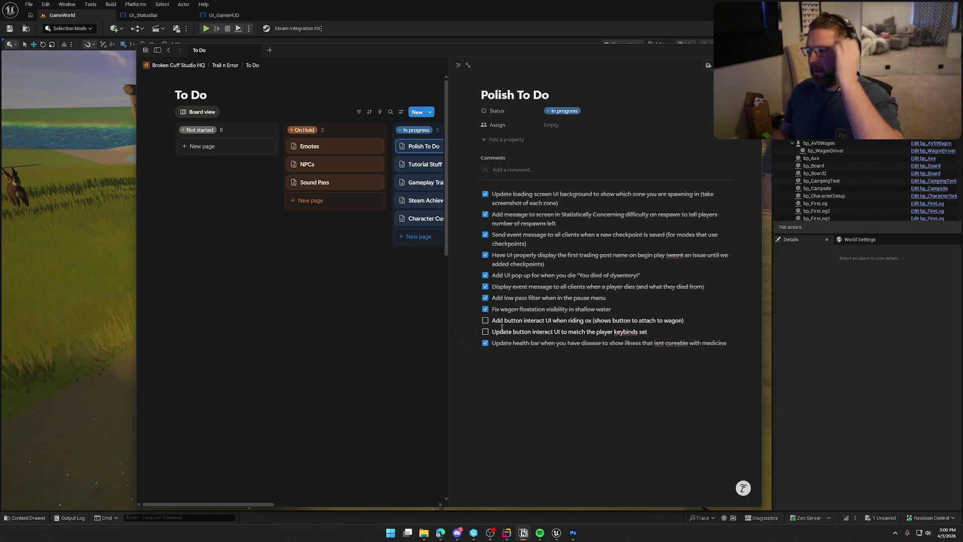
pyautogui.click(393, 299)
# Step: Look over the Tutorial Stuff, Steam Achievements, Sound Pass and NPCs cards, then move the window aside
pyautogui.click(424, 164)
pyautogui.click(378, 376)
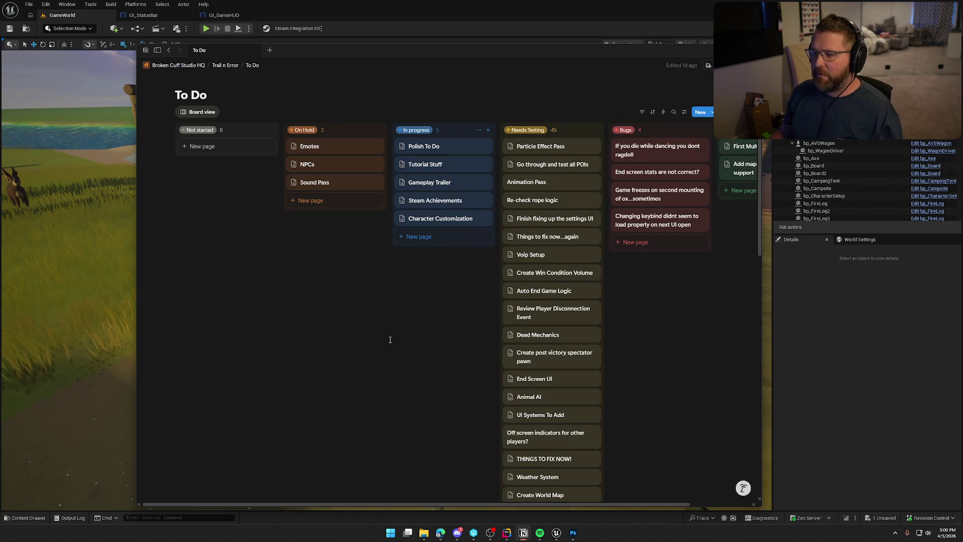
pyautogui.click(424, 203)
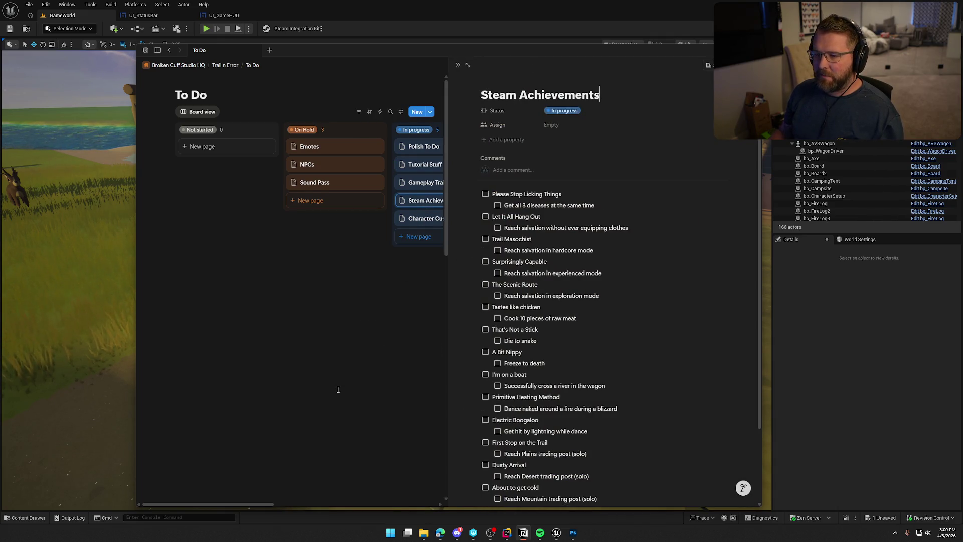
pyautogui.click(337, 390)
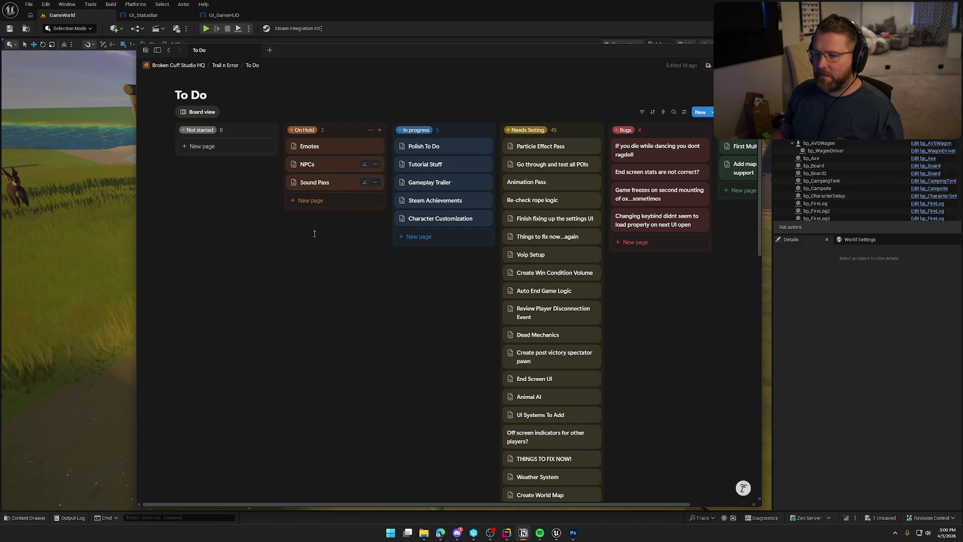
pyautogui.click(312, 182)
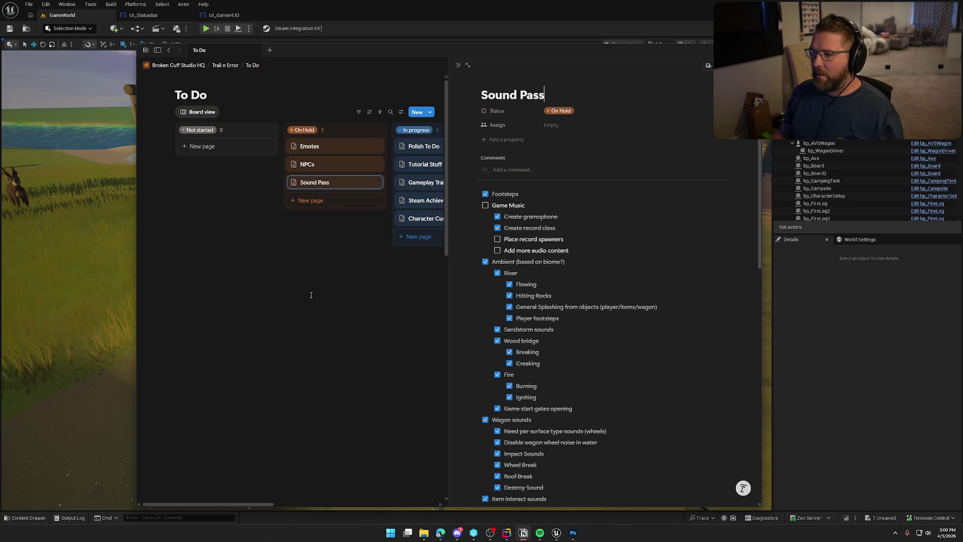
pyautogui.click(311, 295)
pyautogui.click(305, 164)
pyautogui.press('Escape')
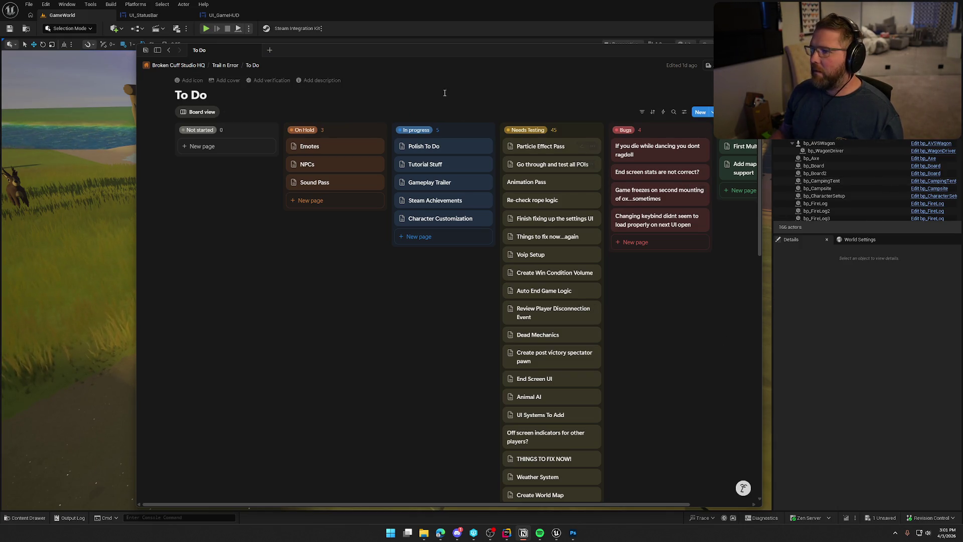
pyautogui.moveTo(398, 53); pyautogui.dragTo(696, 79)
# Step: Hide the Notion window and return to the Unreal Editor level view
pyautogui.hotkey('alt', 'Tab')
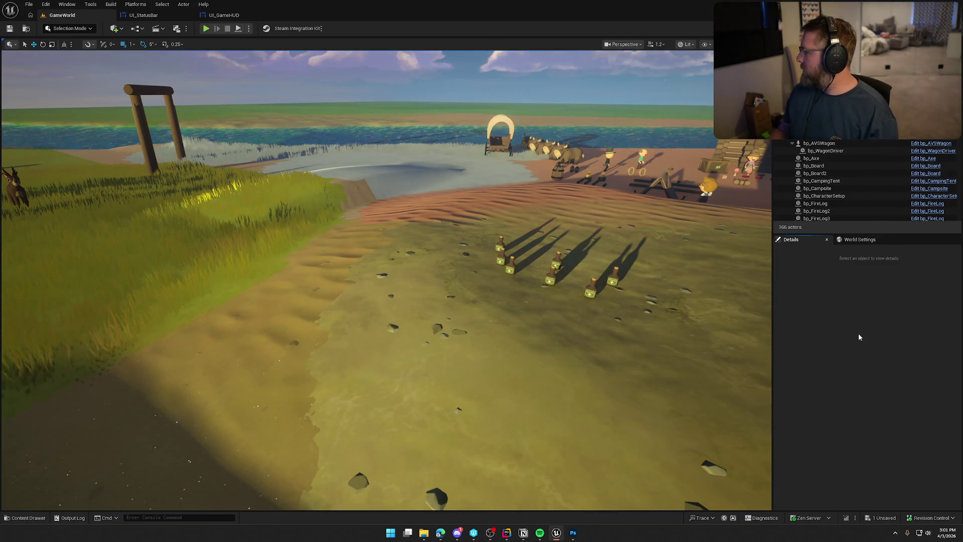
pyautogui.click(522, 532)
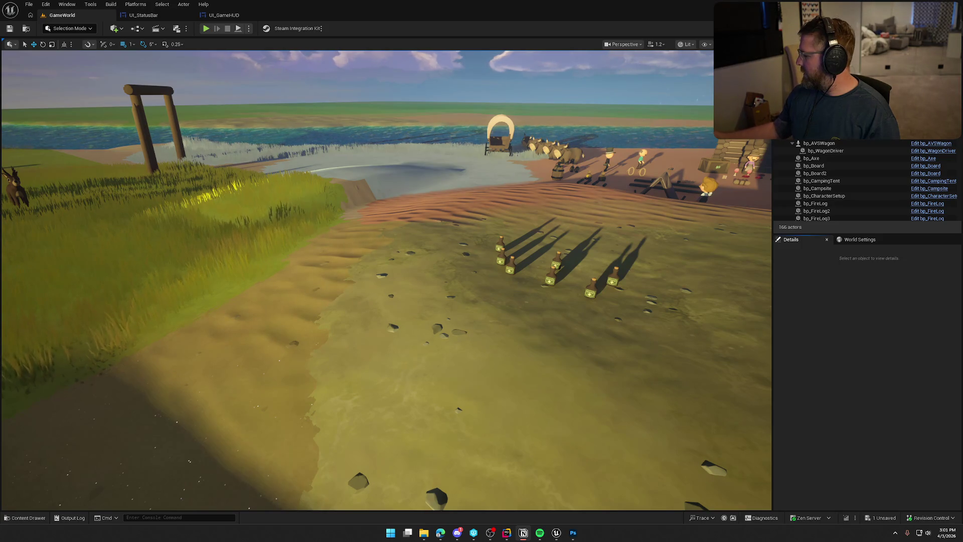
pyautogui.click(841, 319)
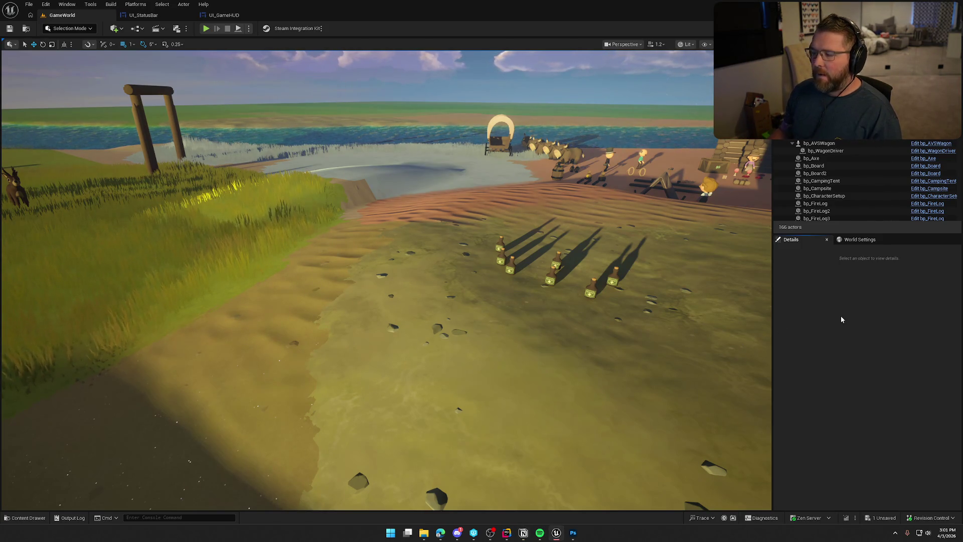
pyautogui.hotkey('alt', 'Tab')
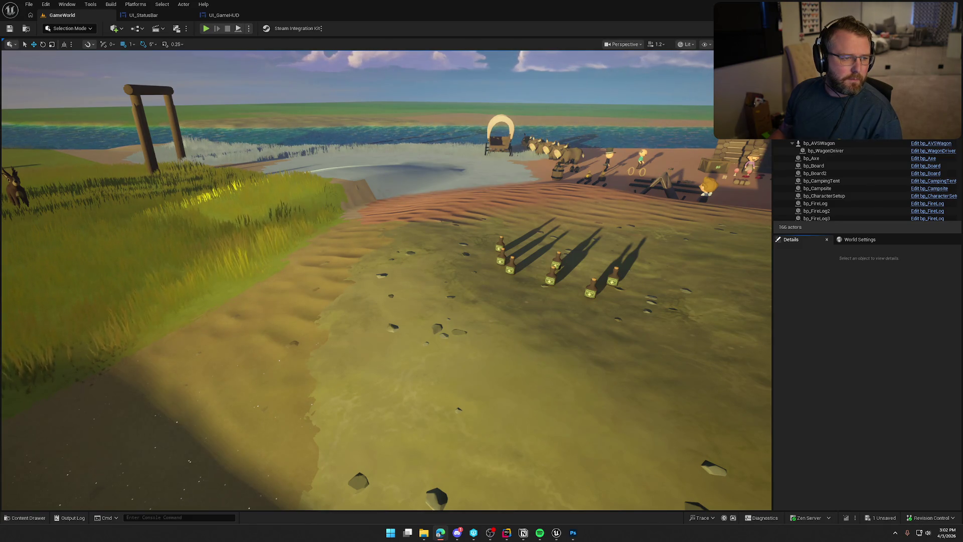
# Step: Switch to Discord to view the shared image.png, then close its window
pyautogui.hotkey('alt', 'Tab')
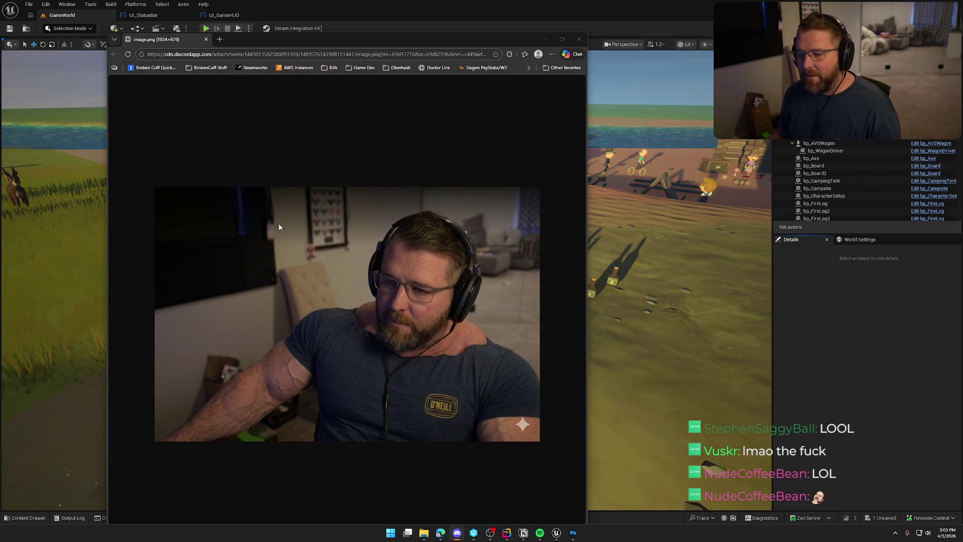
pyautogui.click(579, 39)
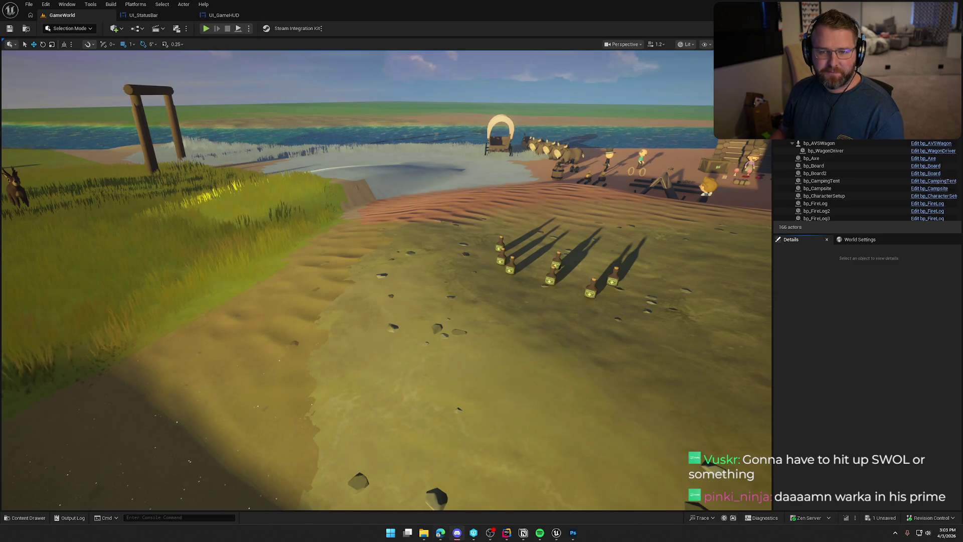
pyautogui.click(440, 533)
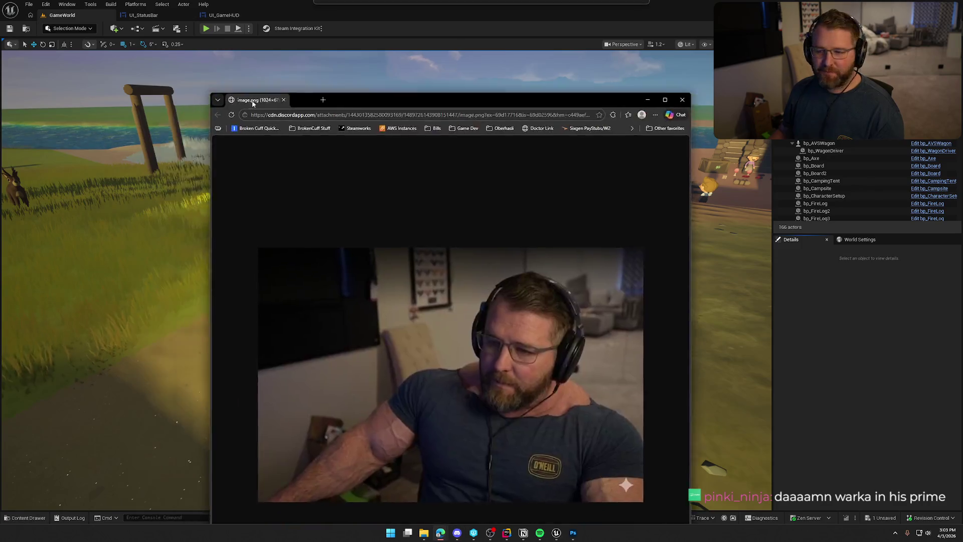
# Step: Reposition the image.png browser window a few times, then close it
pyautogui.moveTo(253, 26)
pyautogui.mouseDown()
pyautogui.moveTo(253, 146)
pyautogui.moveTo(308, 175)
pyautogui.moveTo(238, 54)
pyautogui.mouseUp()
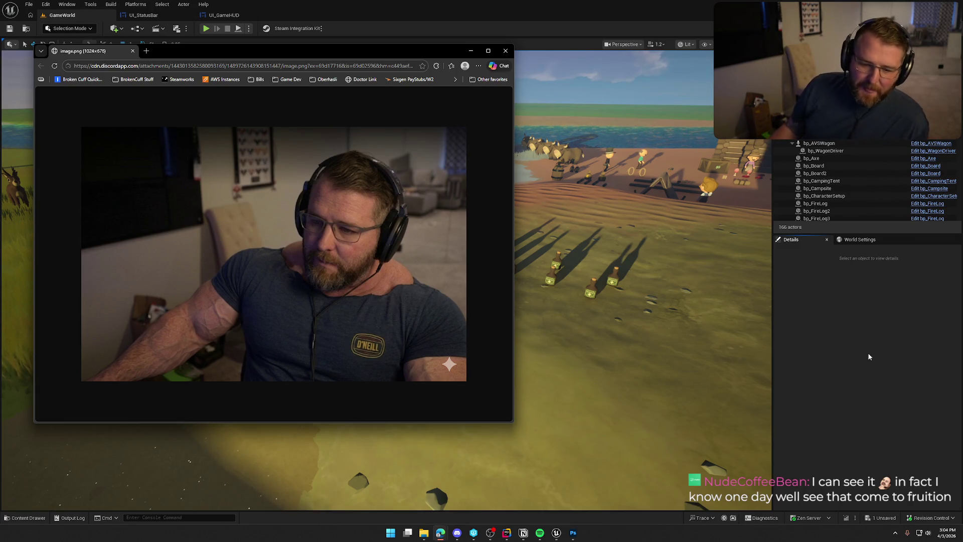
pyautogui.click(25, 253)
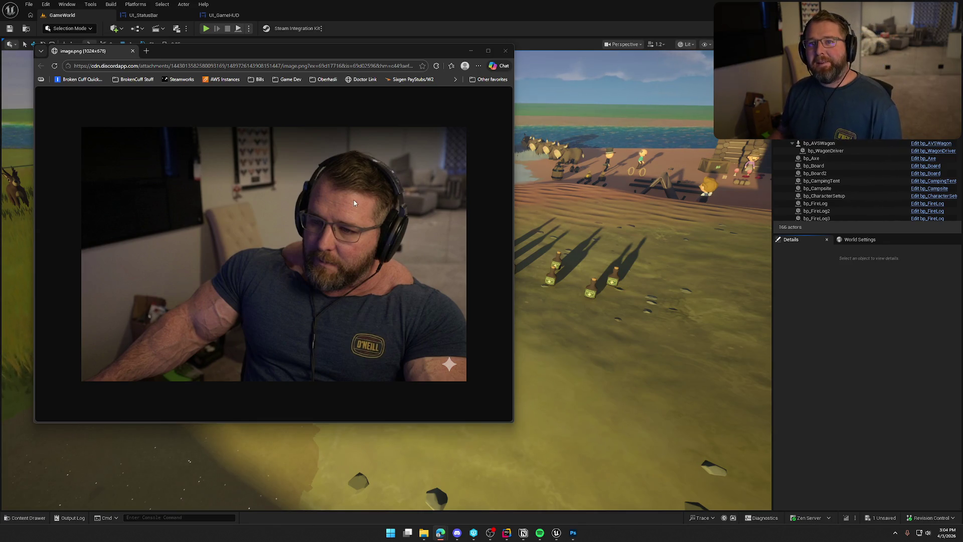
pyautogui.moveTo(305, 51); pyautogui.dragTo(327, 63)
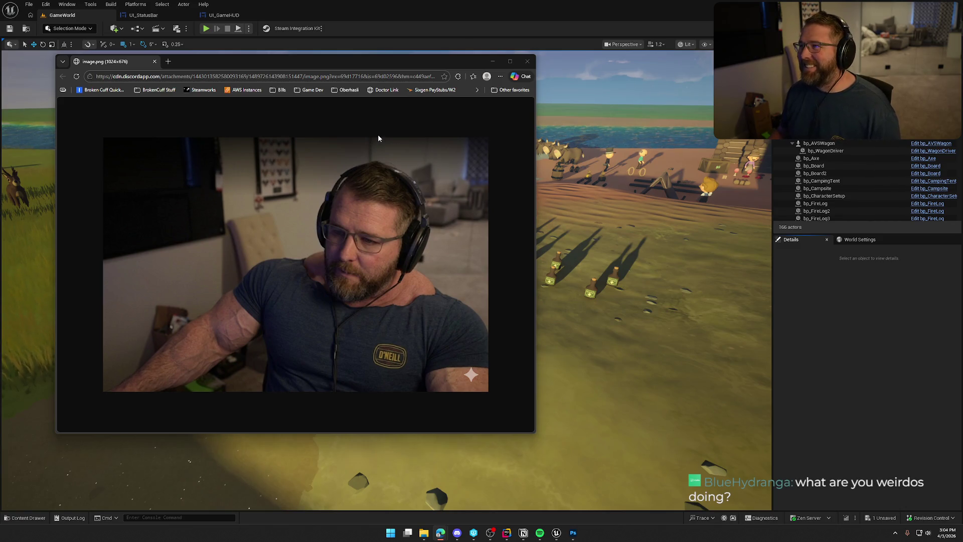
pyautogui.moveTo(407, 60); pyautogui.dragTo(418, 69)
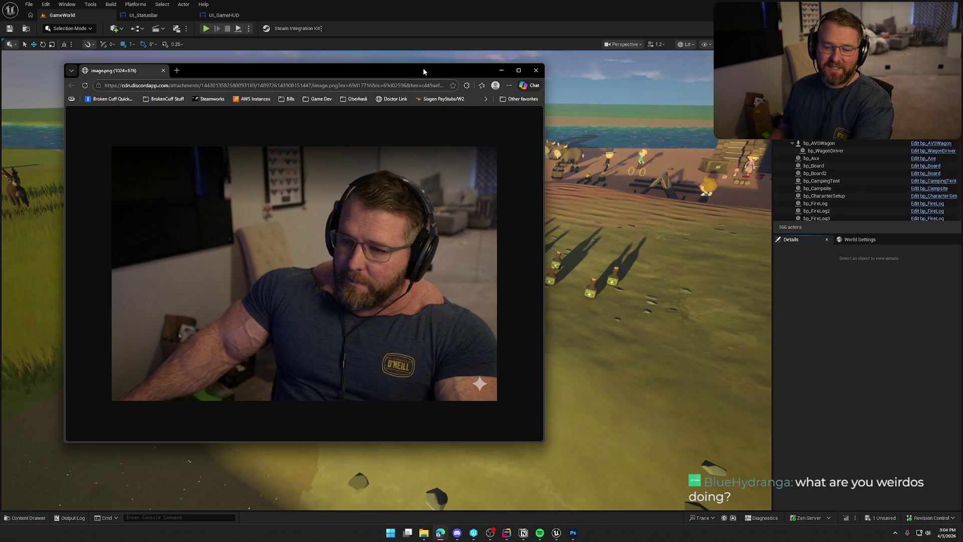
pyautogui.click(536, 70)
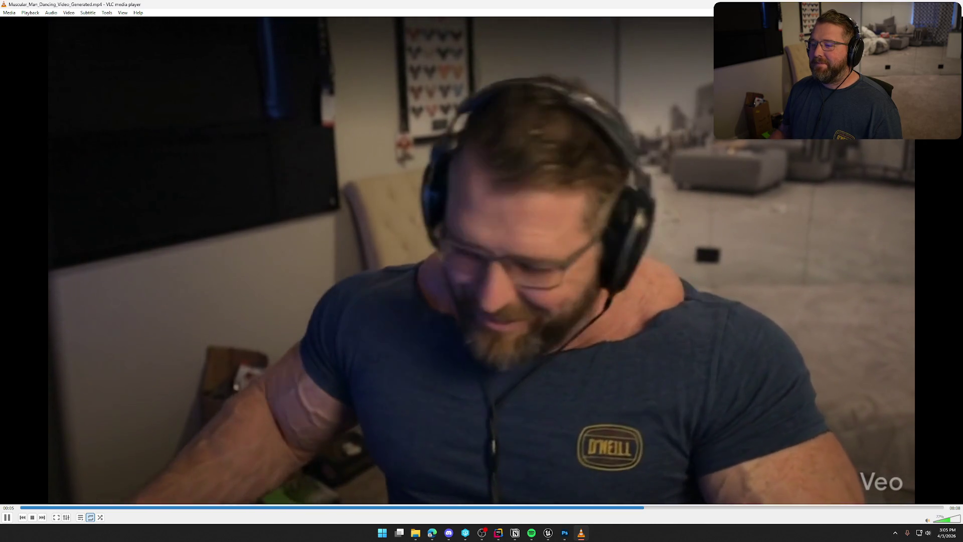
# Step: Close the VLC player and bring the Lock.png padlock back up in Photoshop
pyautogui.hotkey('alt', 'F4')
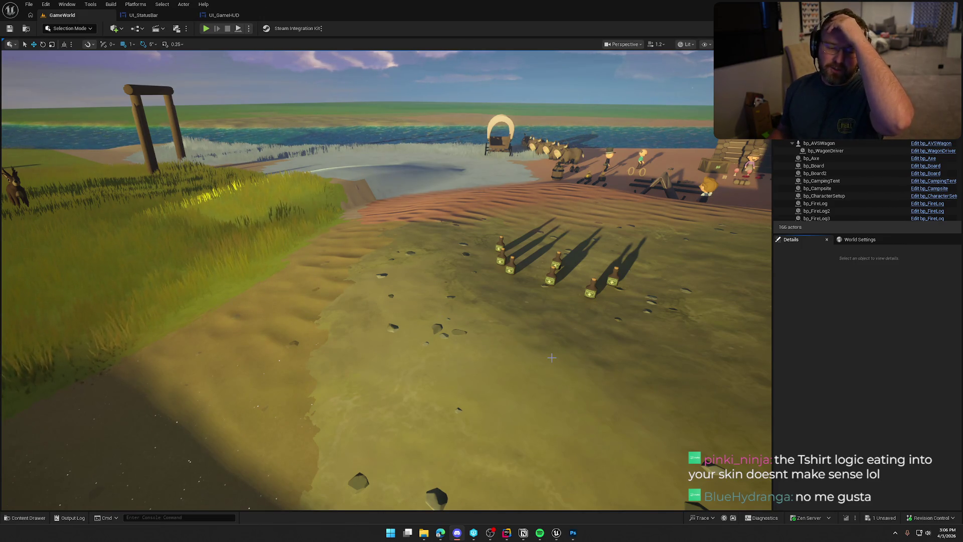
pyautogui.click(575, 531)
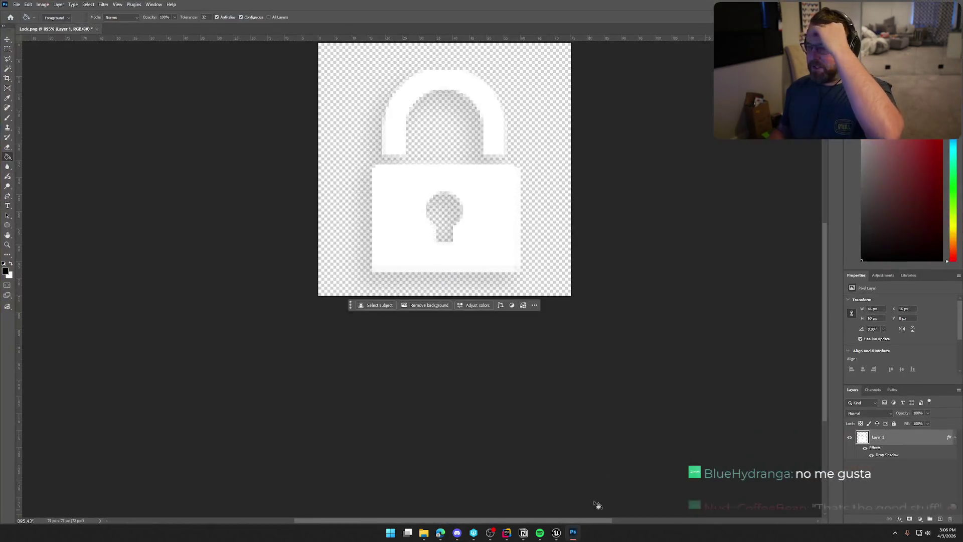
# Step: Quit Photoshop discarding unsaved changes, then switch to the Notion To Do board over Unreal
pyautogui.hotkey('ctrl', 'q')
pyautogui.click(477, 193)
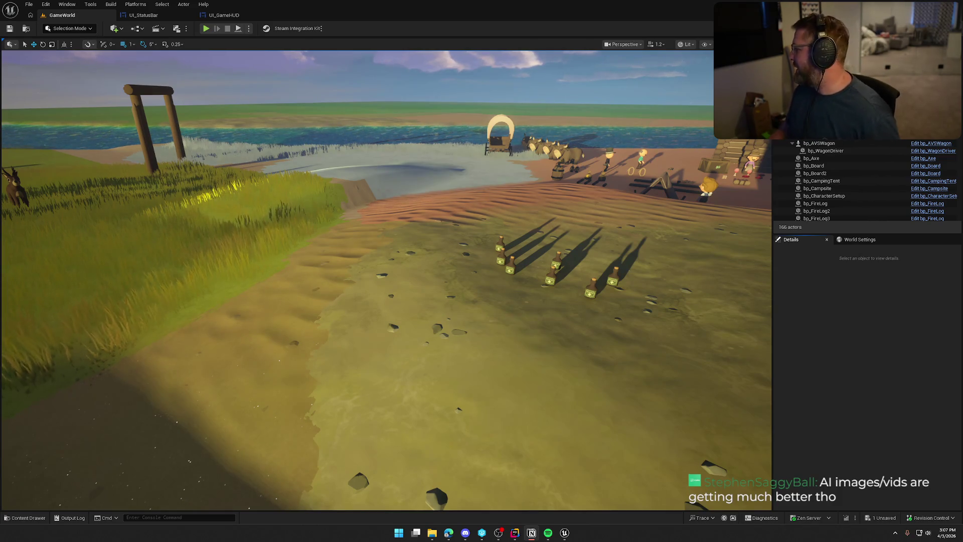
pyautogui.hotkey('alt', 'Tab')
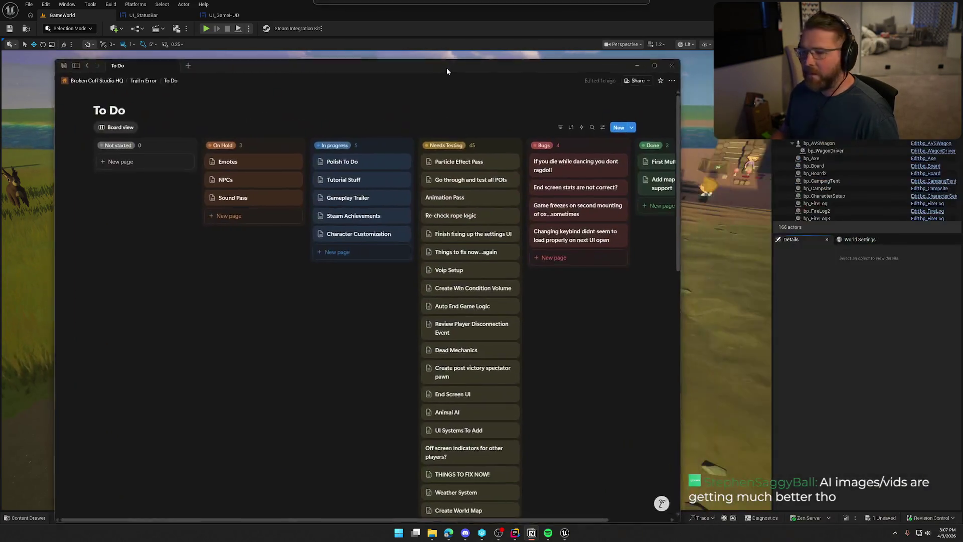
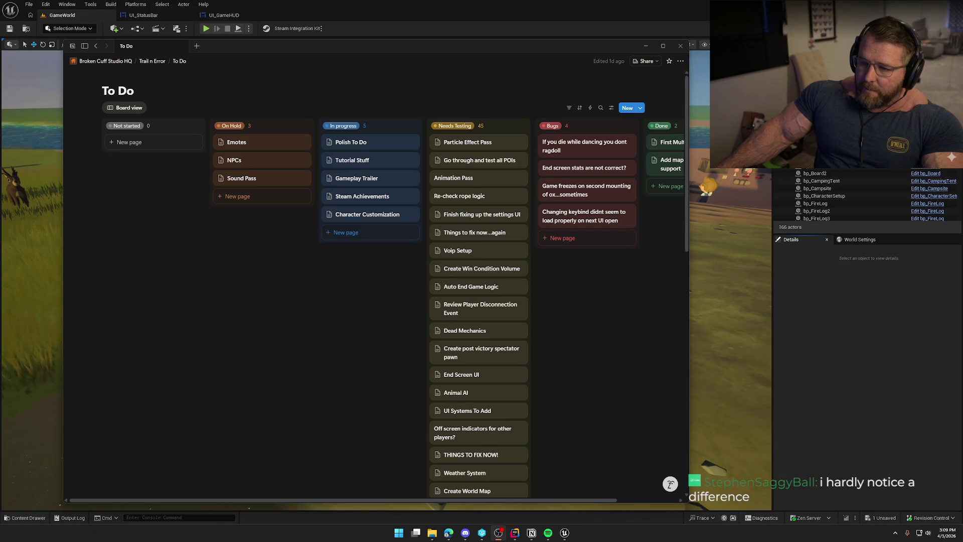
# Step: Move the Notion To Do board window slightly right and down over the game editor
pyautogui.moveTo(322, 45)
pyautogui.mouseDown()
pyautogui.moveTo(316, 59)
pyautogui.moveTo(352, 58)
pyautogui.mouseUp()
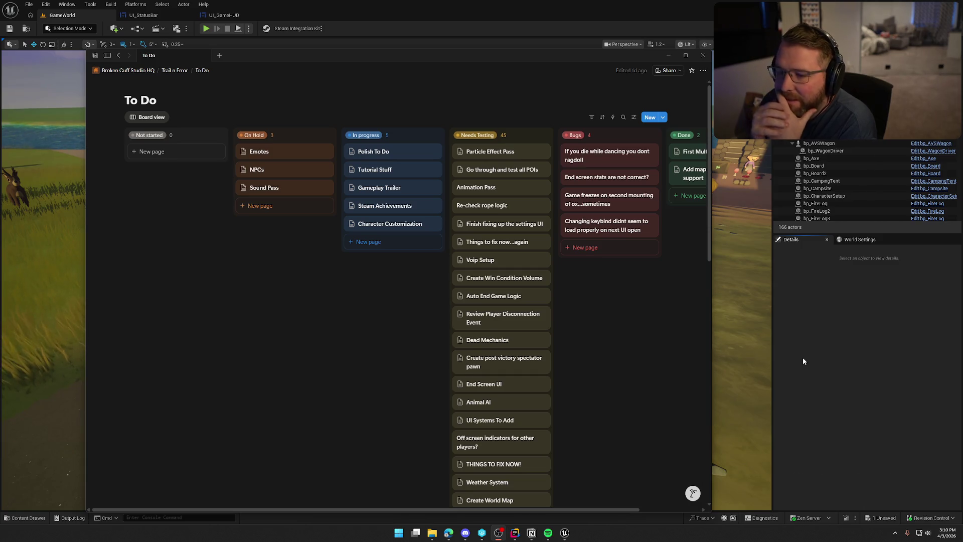
pyautogui.click(383, 152)
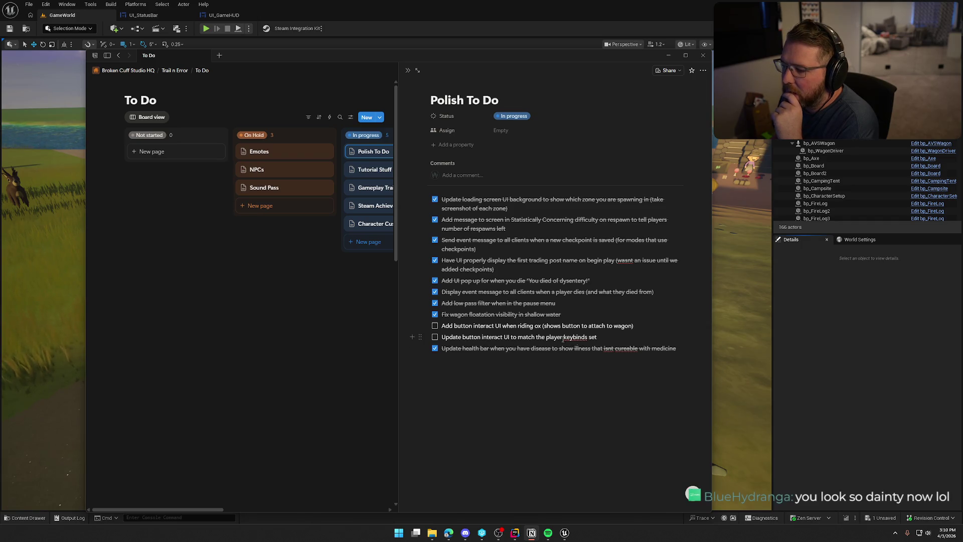
pyautogui.press('Escape')
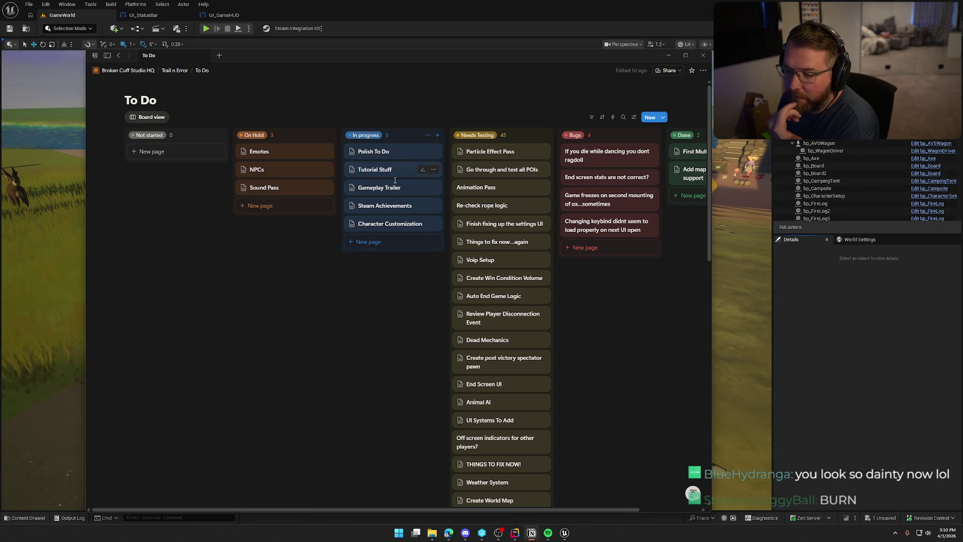
pyautogui.click(377, 208)
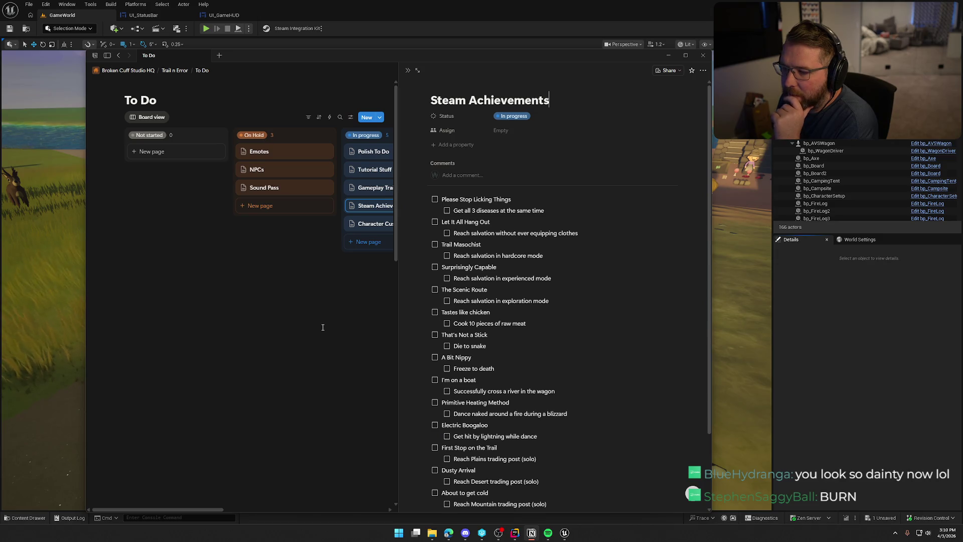
pyautogui.click(323, 327)
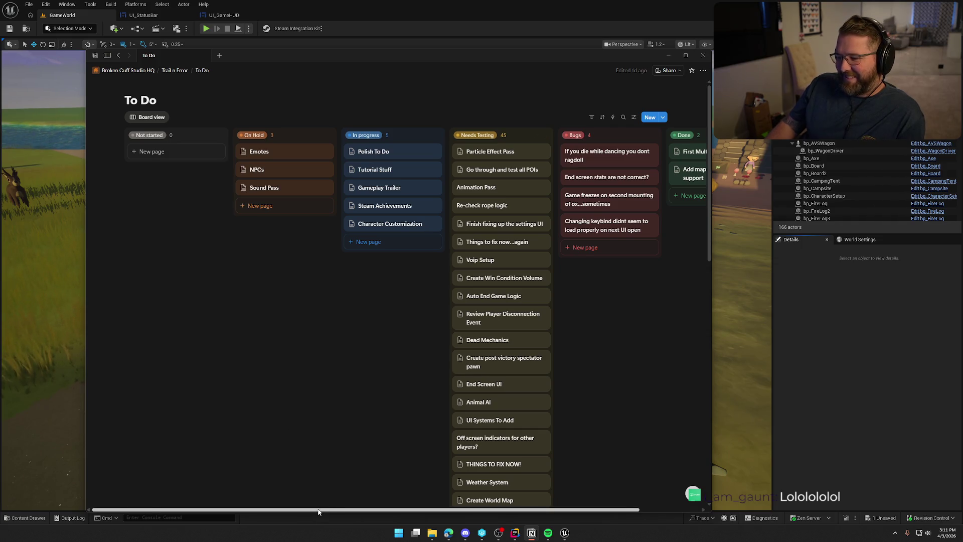
# Step: Leave the To Do board and save the unsaved Lock asset in Unreal
pyautogui.hscroll(2, 318, 510)
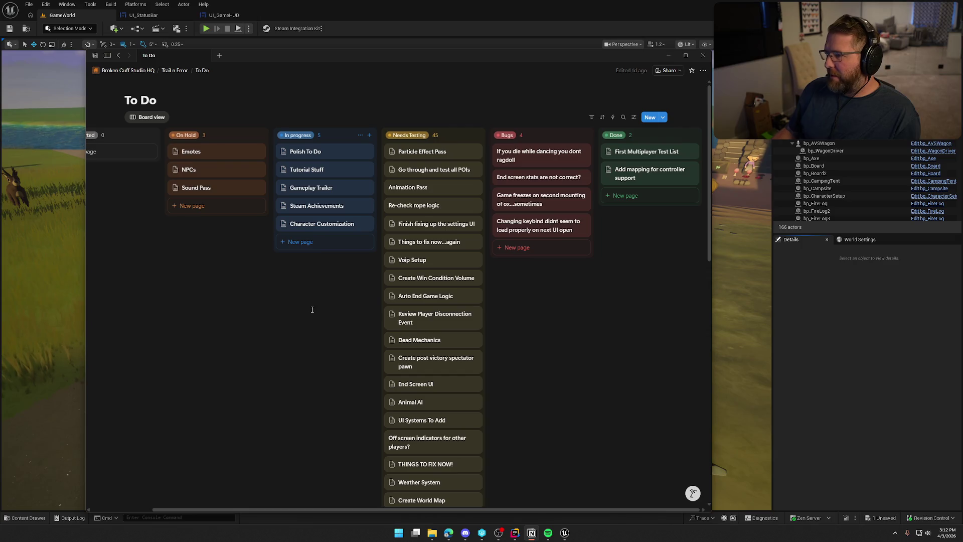
pyautogui.hotkey('alt', 'Tab')
pyautogui.hotkey('ctrl', 'shift', 's')
pyautogui.click(513, 353)
# Step: Close TradingPost.h in Rider so no file is open
pyautogui.hotkey('alt', 'Tab')
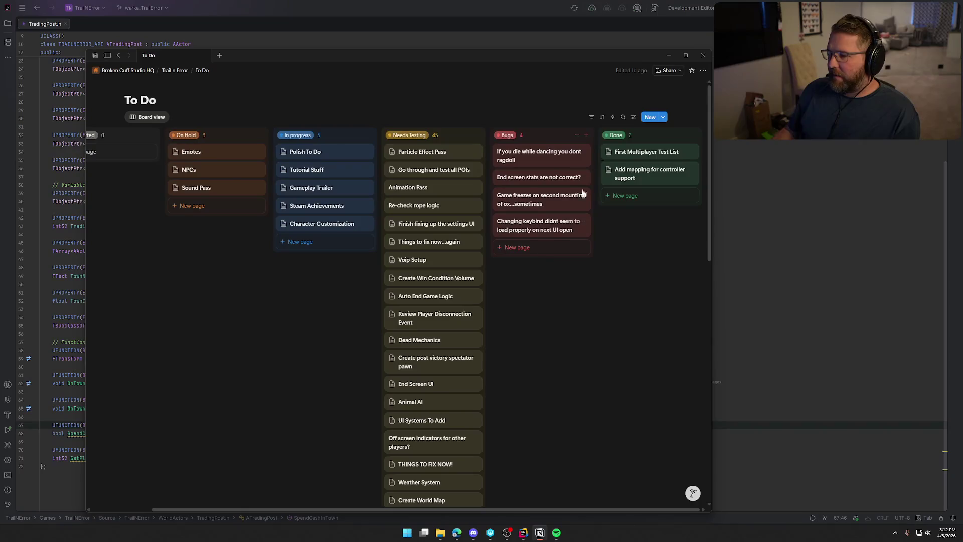
pyautogui.click(507, 13)
pyautogui.middleClick(47, 24)
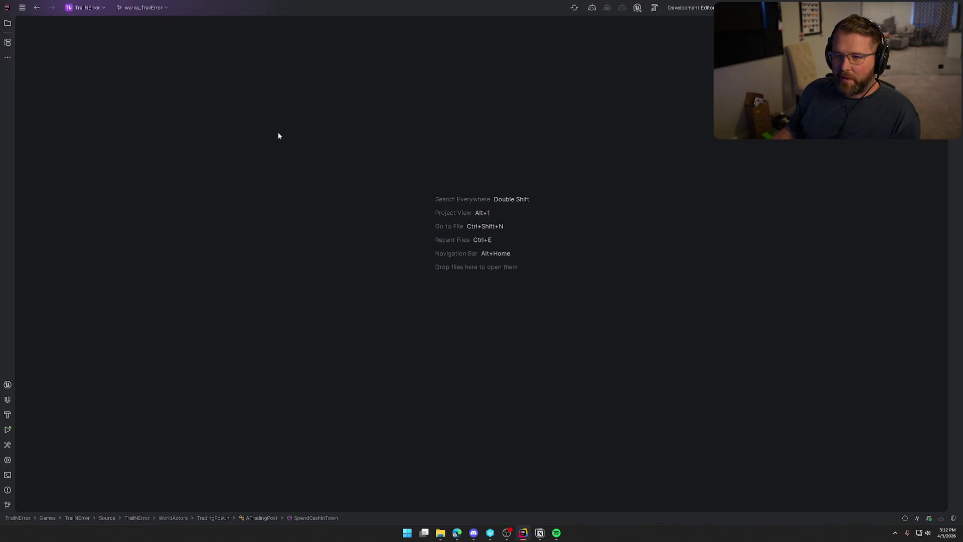